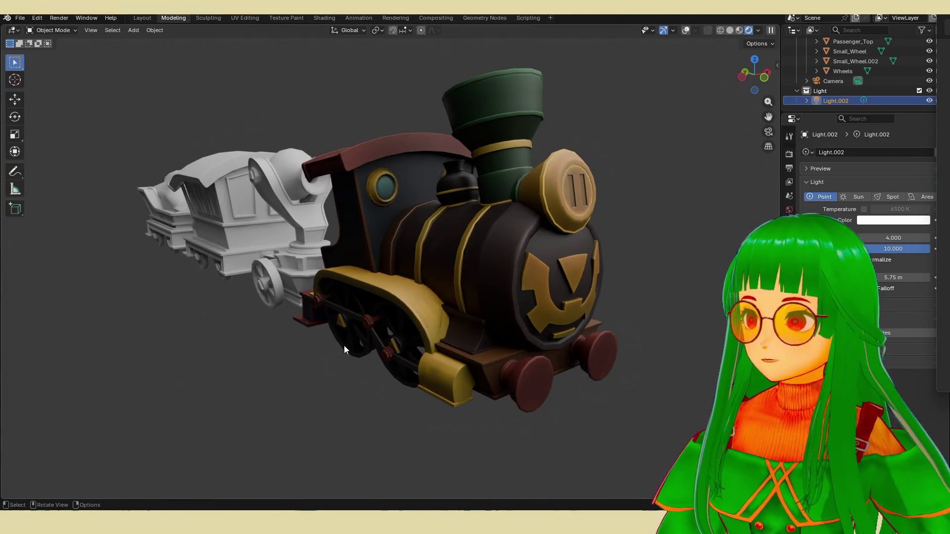
pyautogui.scroll(-2, 389, 351)
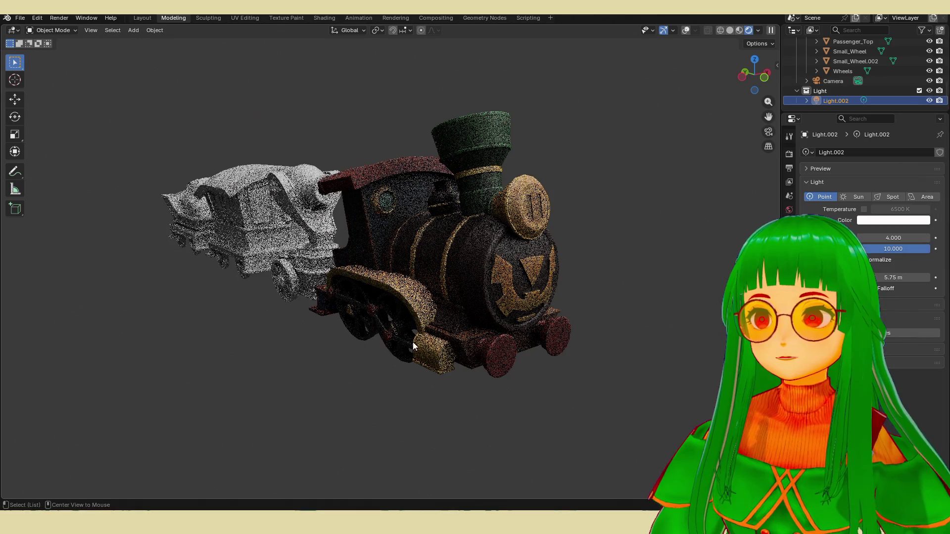
# Step: Orbit the viewport from the locomotive's front to a view of its cab side
pyautogui.moveTo(427, 341)
pyautogui.mouseDown(button='middle')
pyautogui.moveTo(437, 355)
pyautogui.moveTo(403, 386)
pyautogui.moveTo(507, 384)
pyautogui.moveTo(607, 363)
pyautogui.mouseUp(button='middle')
pyautogui.moveTo(447, 359)
pyautogui.keyDown('shift'); pyautogui.mouseDown(button='middle')
pyautogui.moveTo(594, 377)
pyautogui.moveTo(568, 376)
pyautogui.mouseUp(button='middle'); pyautogui.keyUp('shift')
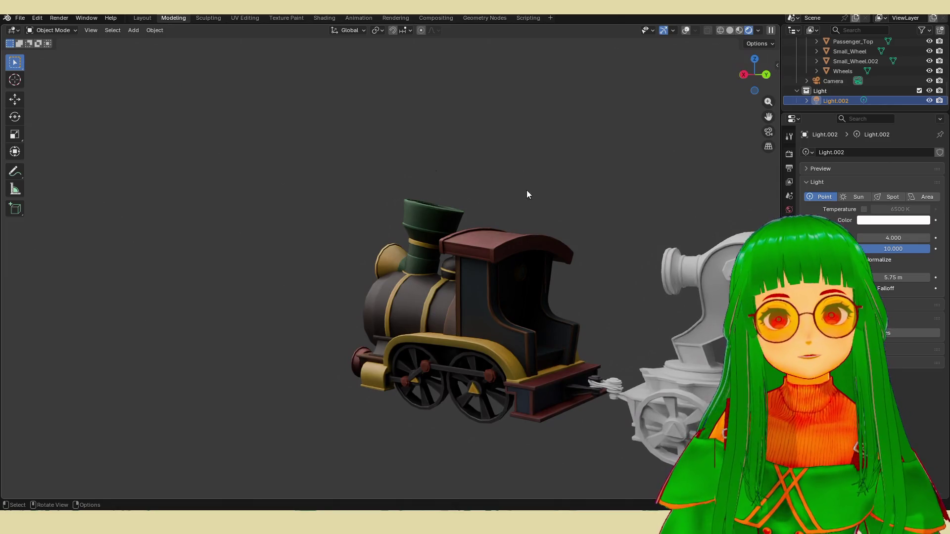
# Step: Move Light.002 along X then in the YZ plane, and show viewport overlays
pyautogui.press('g')
pyautogui.press('x')
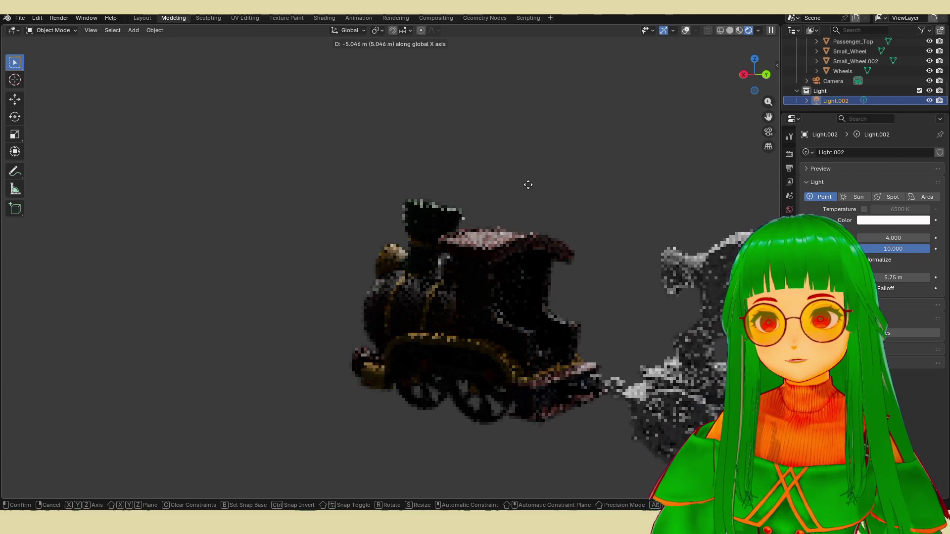
pyautogui.hotkey('shift', 'x')
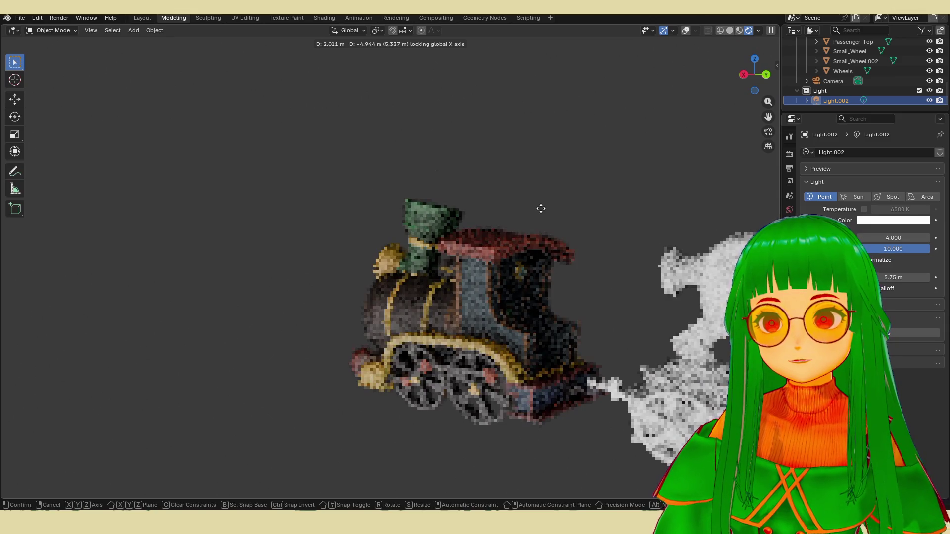
pyautogui.click(591, 304)
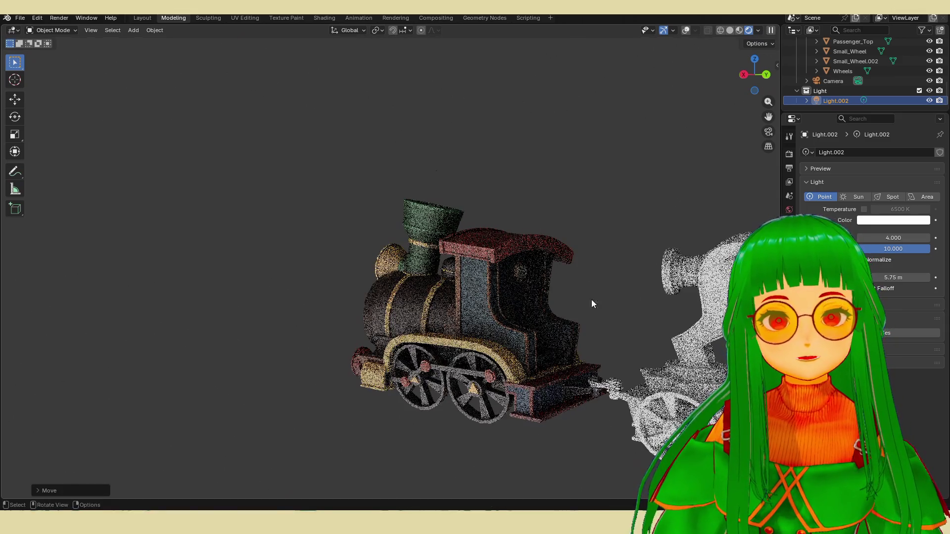
pyautogui.scroll(-5, 508, 319)
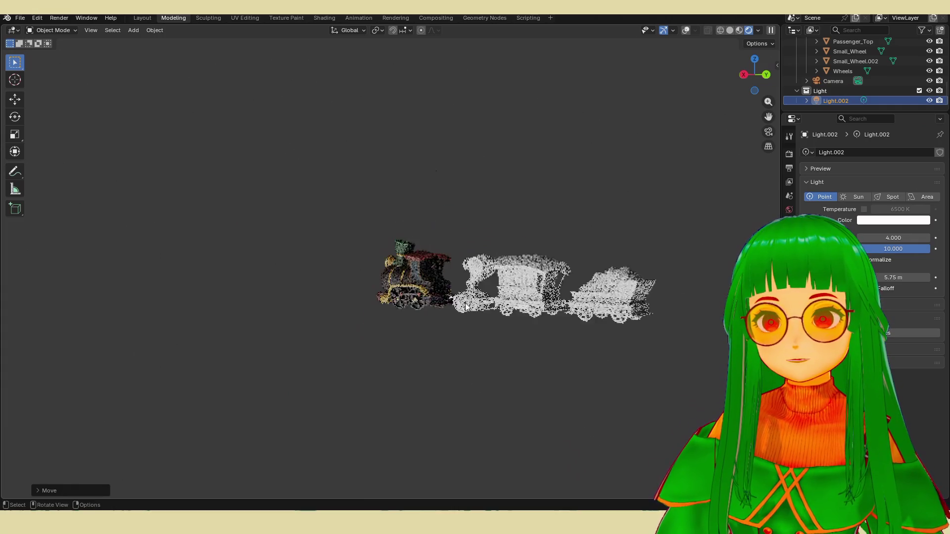
pyautogui.click(687, 30)
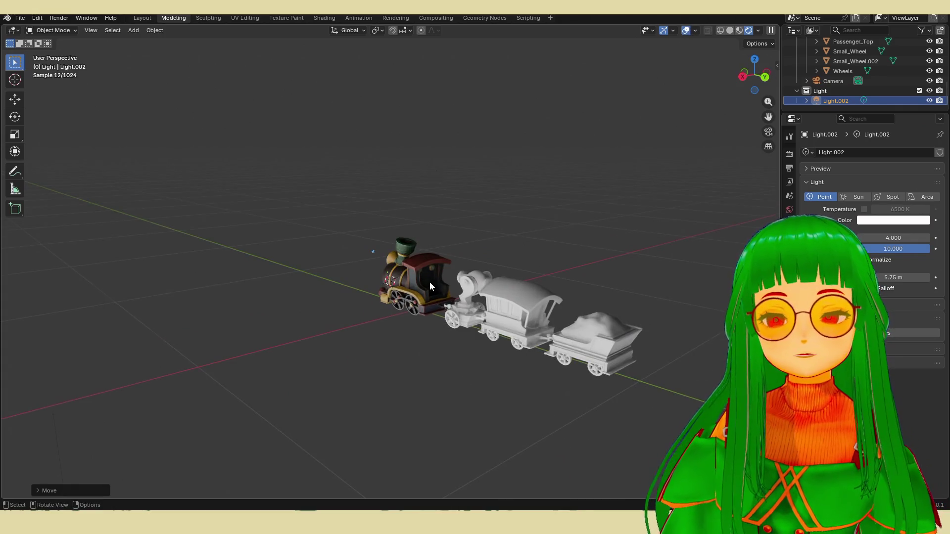
pyautogui.scroll(-4, 430, 282)
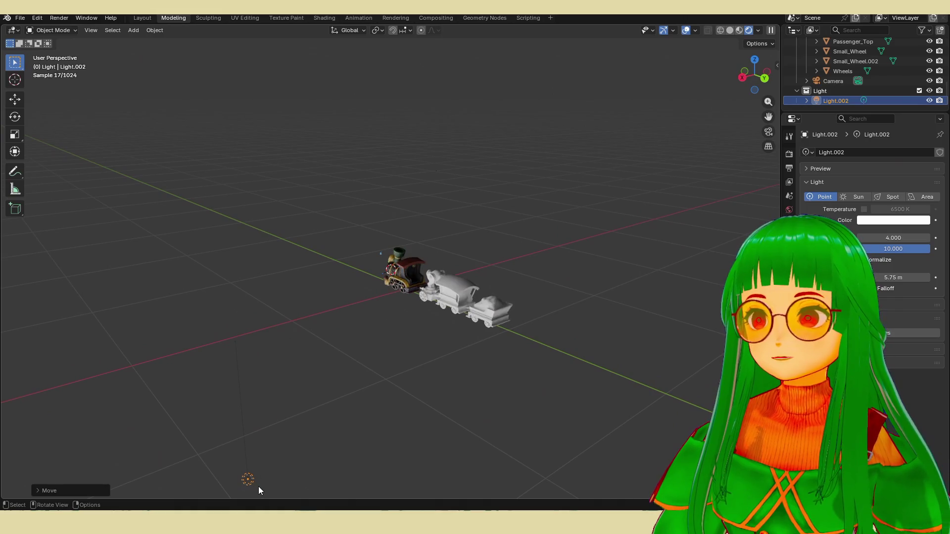
# Step: Lift the point light above the train and check it from several angles
pyautogui.press('g')
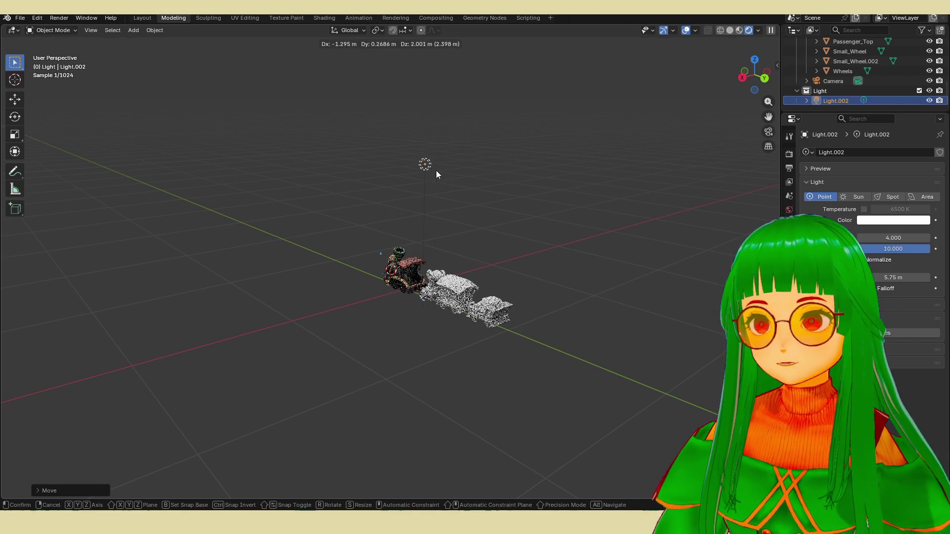
pyautogui.click(436, 170)
pyautogui.scroll(1, 388, 317)
pyautogui.scroll(2, 424, 331)
pyautogui.scroll(2, 435, 331)
pyautogui.moveTo(435, 331); pyautogui.dragTo(447, 314, button='middle')
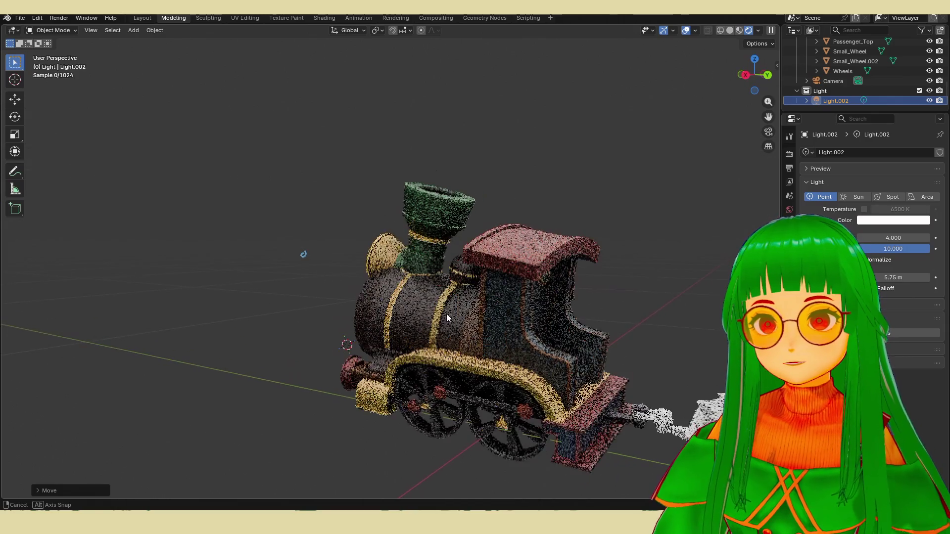
pyautogui.scroll(-4, 394, 413)
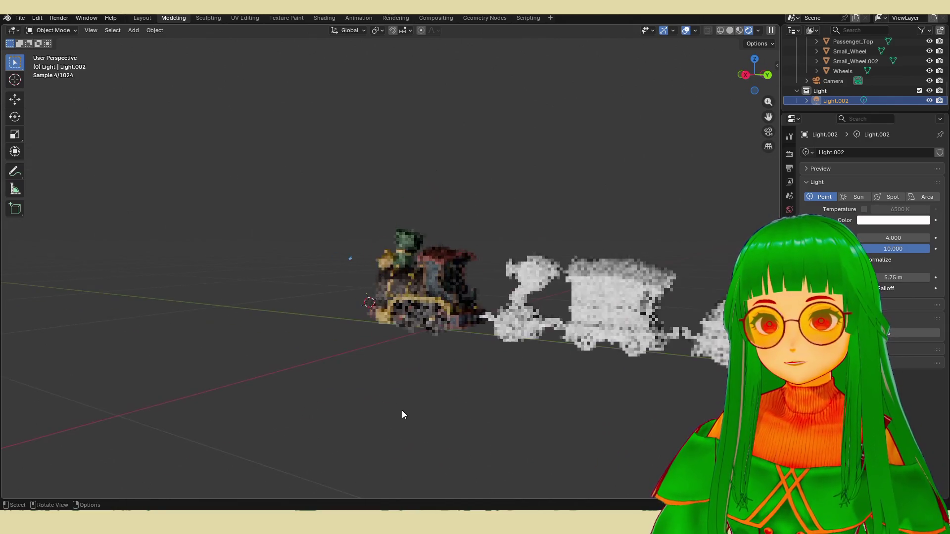
pyautogui.scroll(4, 412, 397)
pyautogui.scroll(2, 423, 388)
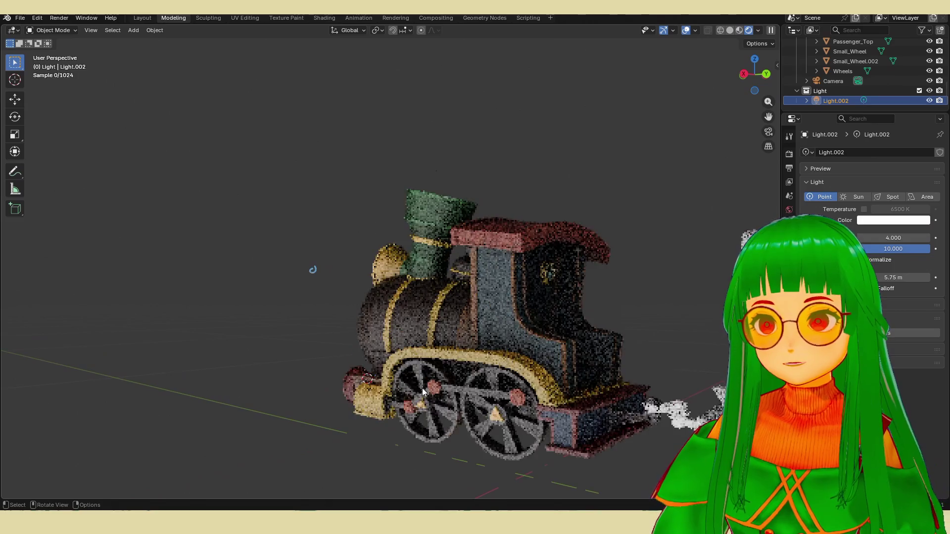
pyautogui.scroll(-3, 430, 408)
pyautogui.moveTo(444, 407); pyautogui.dragTo(540, 394, button='middle')
pyautogui.scroll(3, 503, 407)
pyautogui.scroll(-5, 585, 284)
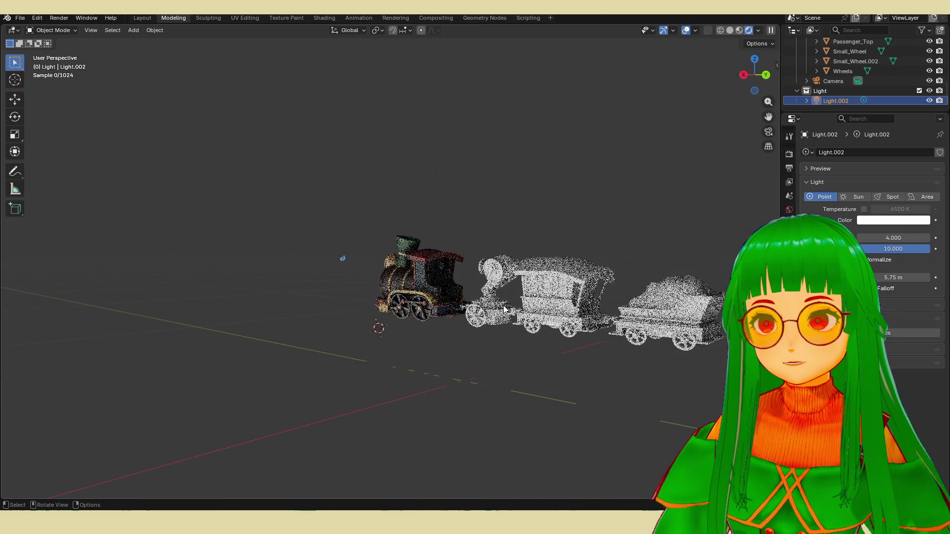
pyautogui.scroll(2, 505, 310)
pyautogui.scroll(-3, 523, 290)
pyautogui.scroll(-3, 514, 249)
pyautogui.moveTo(514, 248); pyautogui.dragTo(422, 325, button='middle')
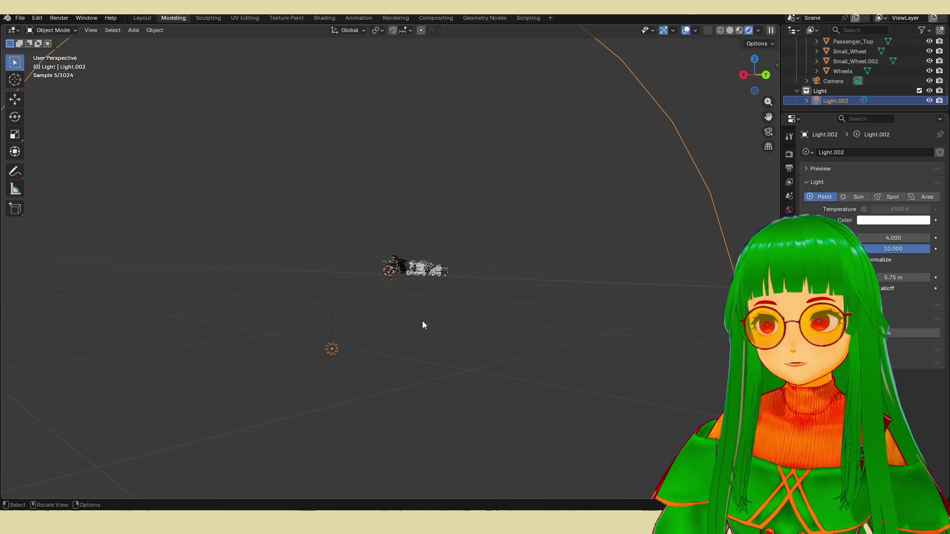
# Step: Place the light directly above the locomotive and hide the overlays again
pyautogui.press('g')
pyautogui.click(495, 175)
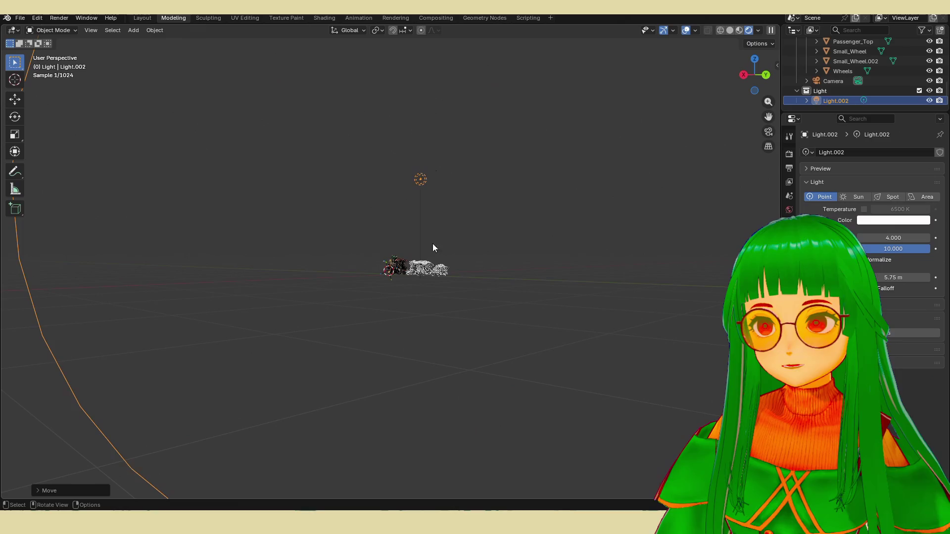
pyautogui.scroll(2, 433, 247)
pyautogui.scroll(3, 423, 297)
pyautogui.scroll(3, 507, 288)
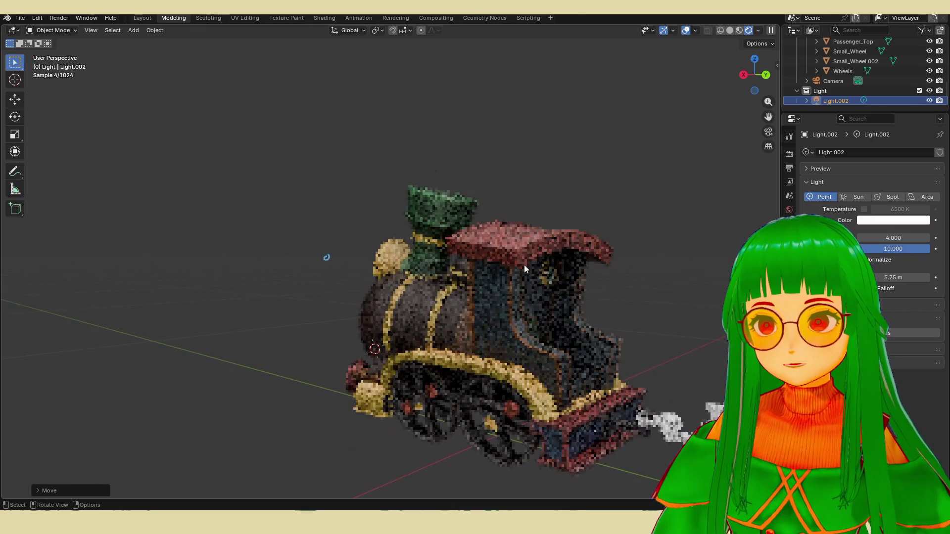
pyautogui.keyDown('shift'); pyautogui.moveTo(626, 284); pyautogui.dragTo(618, 267, button='middle'); pyautogui.keyUp('shift')
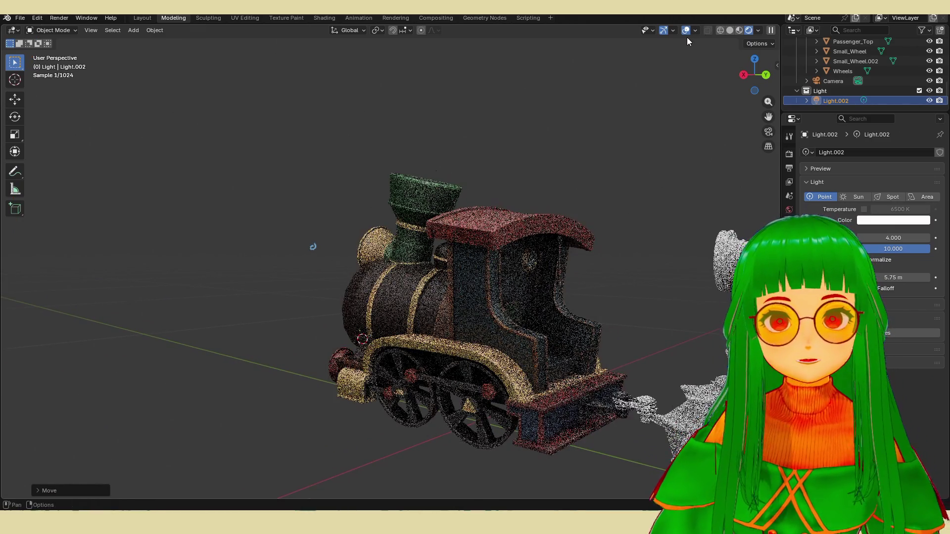
pyautogui.click(685, 32)
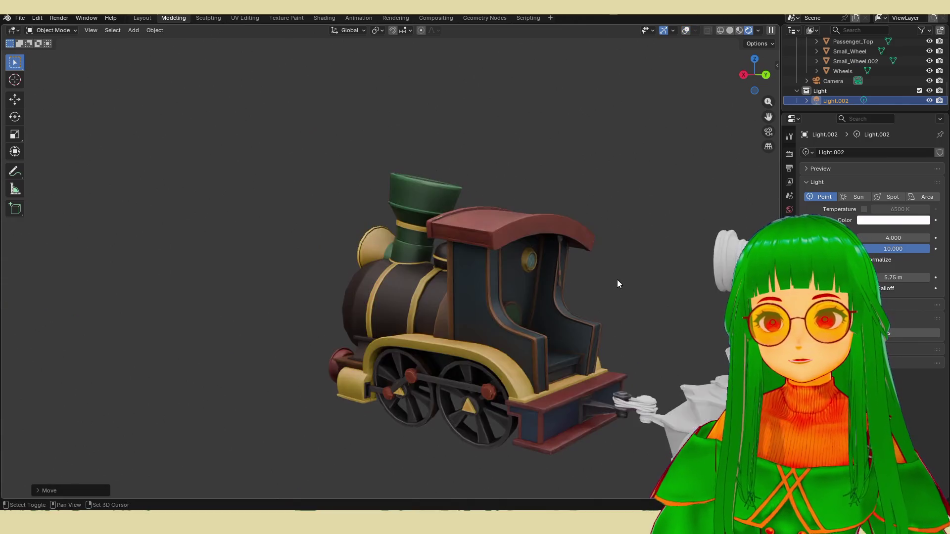
pyautogui.keyDown('shift'); pyautogui.moveTo(617, 280); pyautogui.dragTo(587, 272, button='middle'); pyautogui.keyUp('shift')
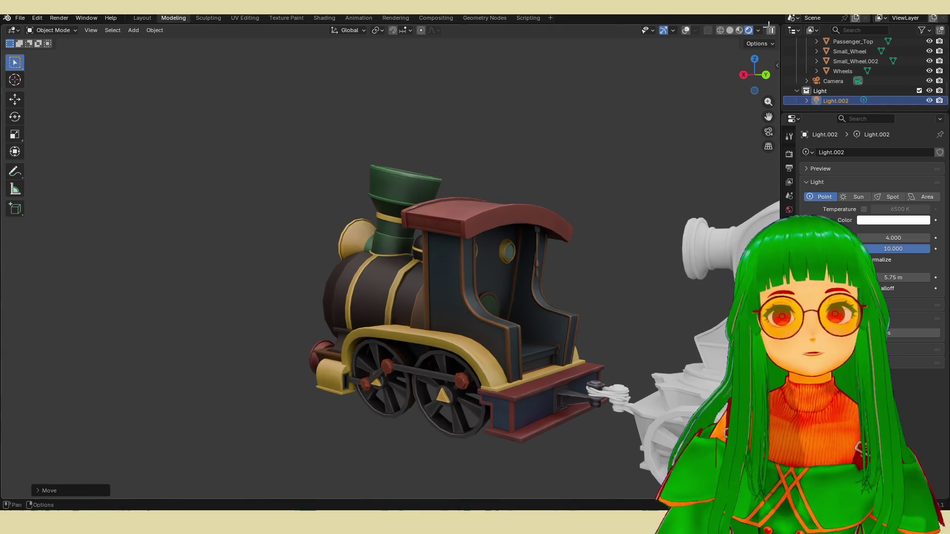
# Step: Screenshot the locomotive close-up, then turn the view toward the whole train
pyautogui.press('super+shift+s')
pyautogui.moveTo(238, 96); pyautogui.dragTo(671, 483)
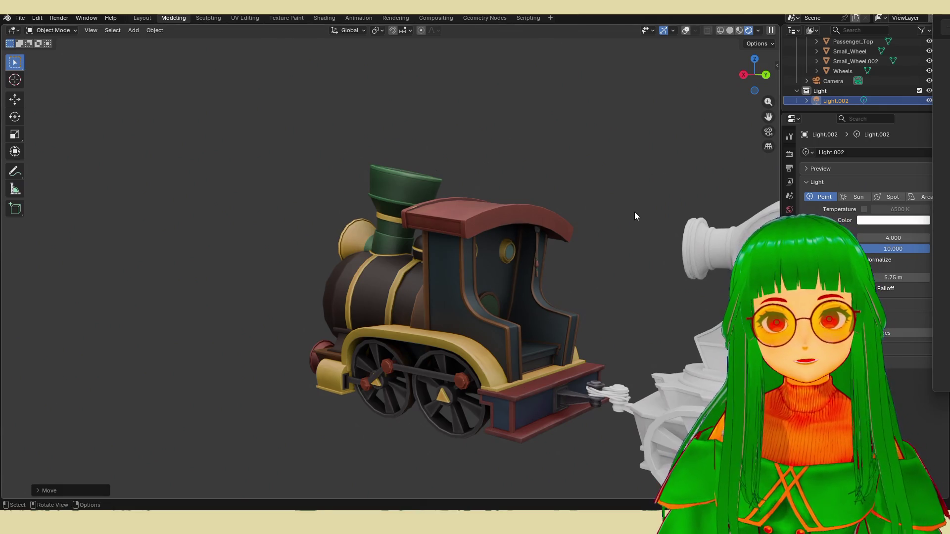
pyautogui.scroll(-4, 631, 212)
pyautogui.moveTo(608, 223)
pyautogui.mouseDown(button='middle')
pyautogui.moveTo(575, 246)
pyautogui.moveTo(518, 258)
pyautogui.moveTo(568, 261)
pyautogui.mouseUp(button='middle')
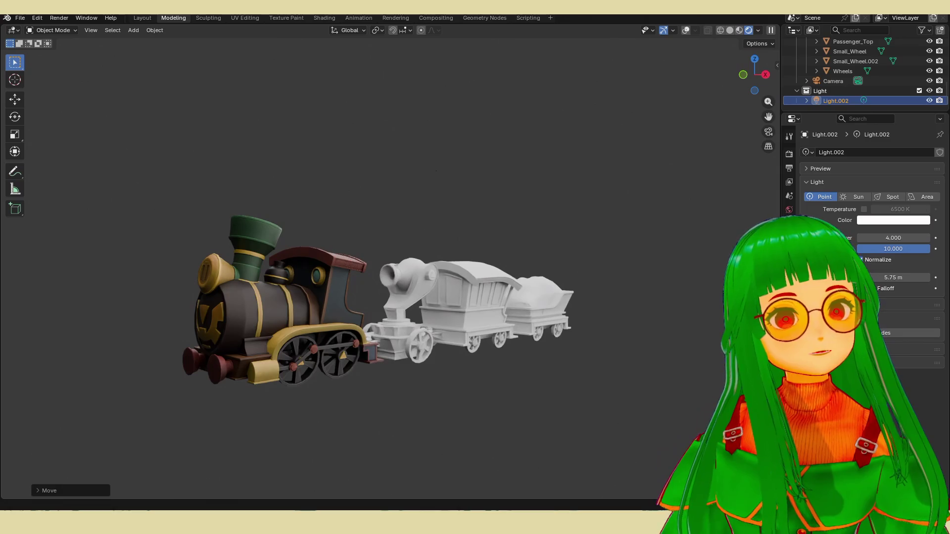
pyautogui.hotkey('ctrl', 'b')
pyautogui.moveTo(160, 141); pyautogui.dragTo(616, 413)
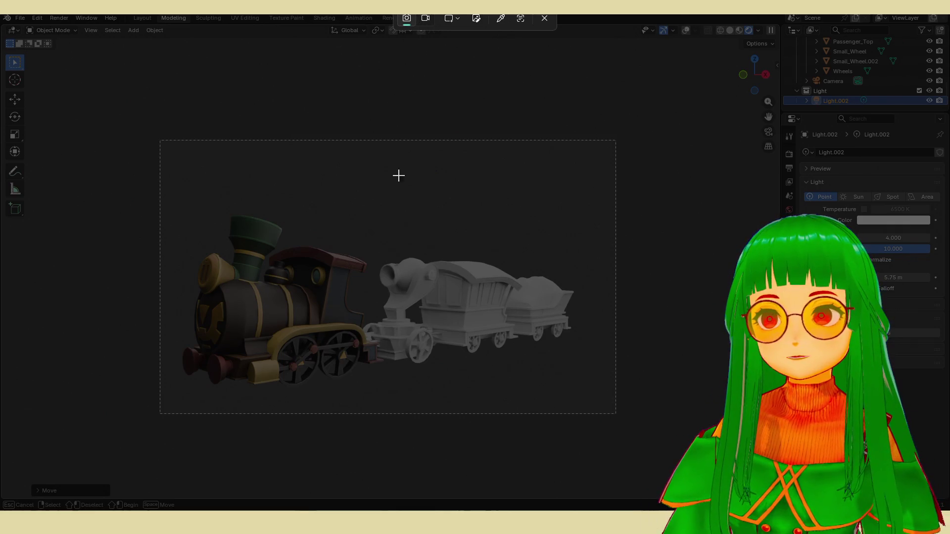
pyautogui.moveTo(149, 129)
pyautogui.mouseDown()
pyautogui.moveTo(624, 418)
pyautogui.moveTo(514, 365)
pyautogui.moveTo(610, 428)
pyautogui.moveTo(607, 420)
pyautogui.mouseUp()
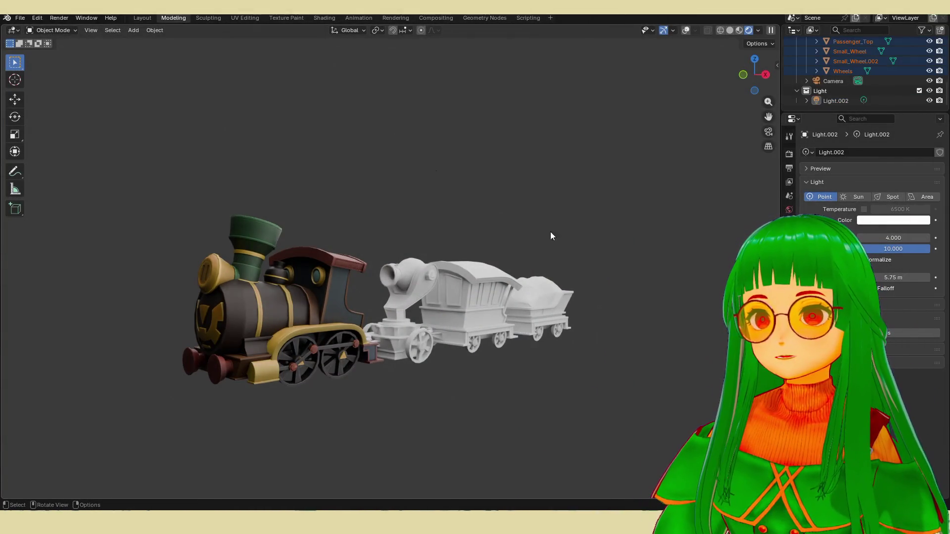
pyautogui.press('super+shift+s')
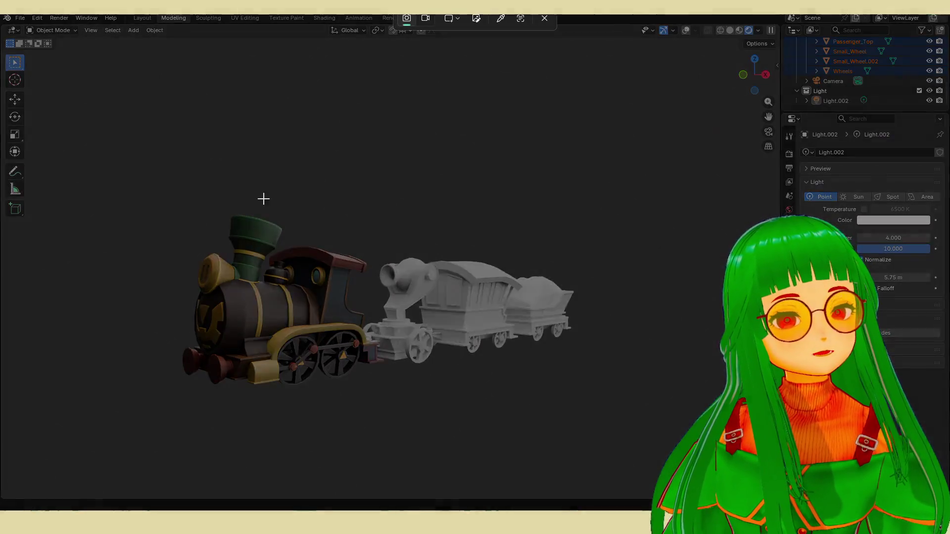
pyautogui.moveTo(160, 165)
pyautogui.mouseDown()
pyautogui.moveTo(228, 219)
pyautogui.moveTo(621, 420)
pyautogui.moveTo(610, 418)
pyautogui.mouseUp()
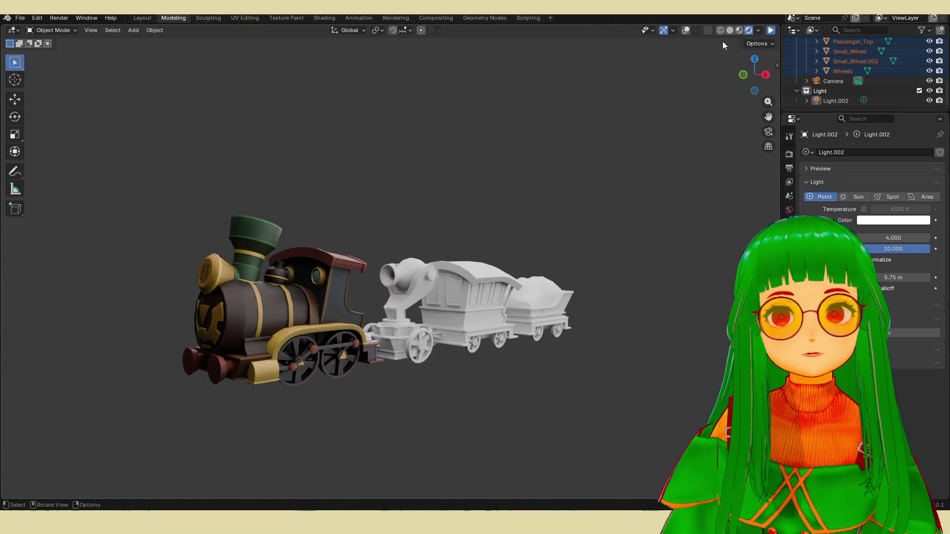
pyautogui.moveTo(477, 290)
pyautogui.mouseDown(button='middle')
pyautogui.moveTo(553, 295)
pyautogui.moveTo(492, 325)
pyautogui.moveTo(464, 326)
pyautogui.mouseUp(button='middle')
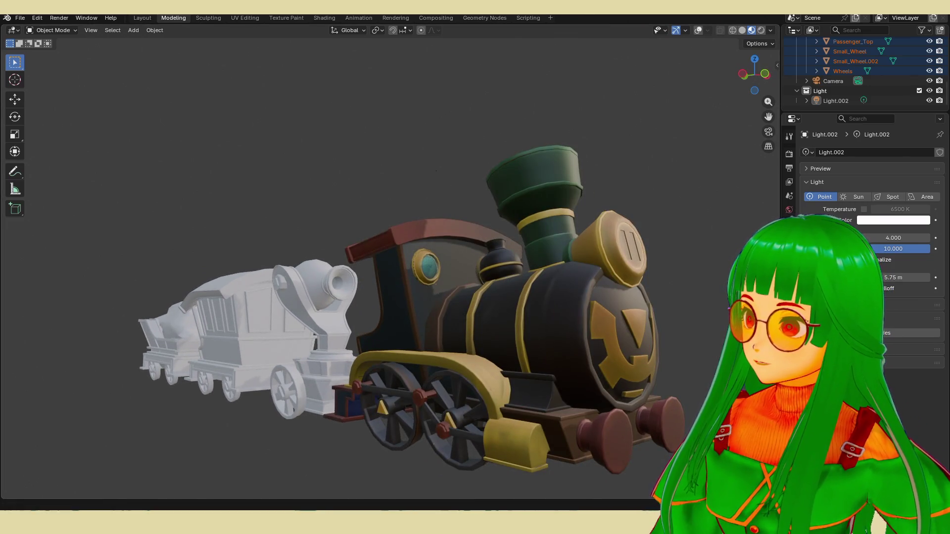
pyautogui.moveTo(131, 306)
pyautogui.mouseDown(button='middle')
pyautogui.moveTo(482, 346)
pyautogui.moveTo(501, 304)
pyautogui.mouseUp(button='middle')
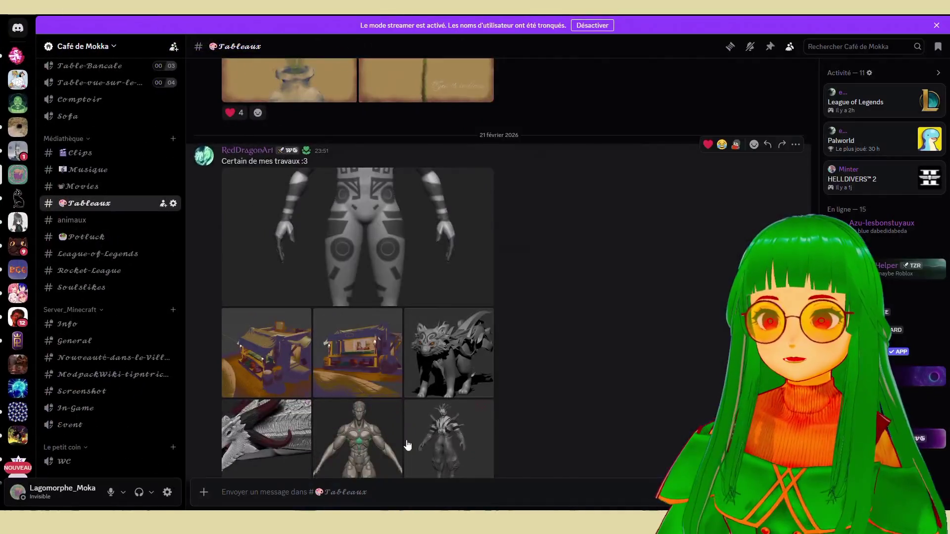
pyautogui.scroll(-3, 393, 387)
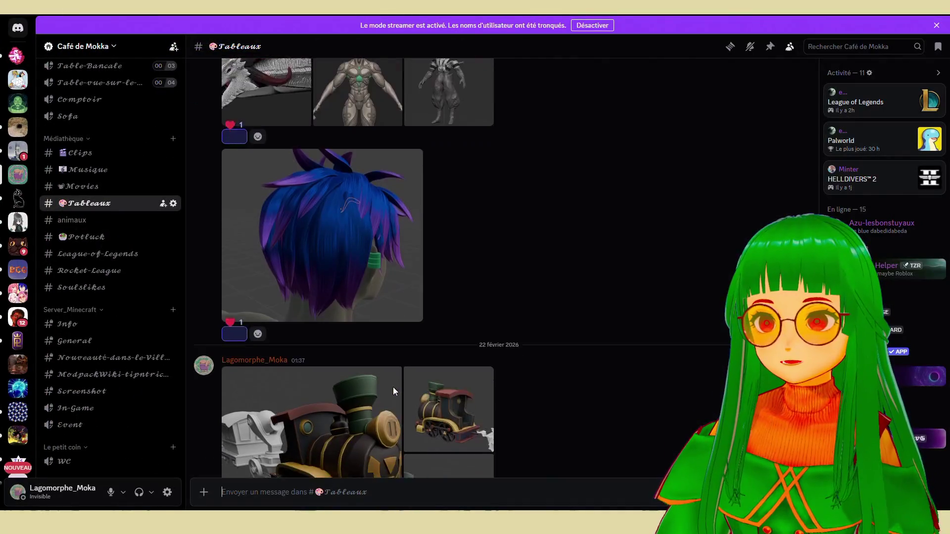
pyautogui.scroll(-2, 393, 387)
pyautogui.click(397, 353)
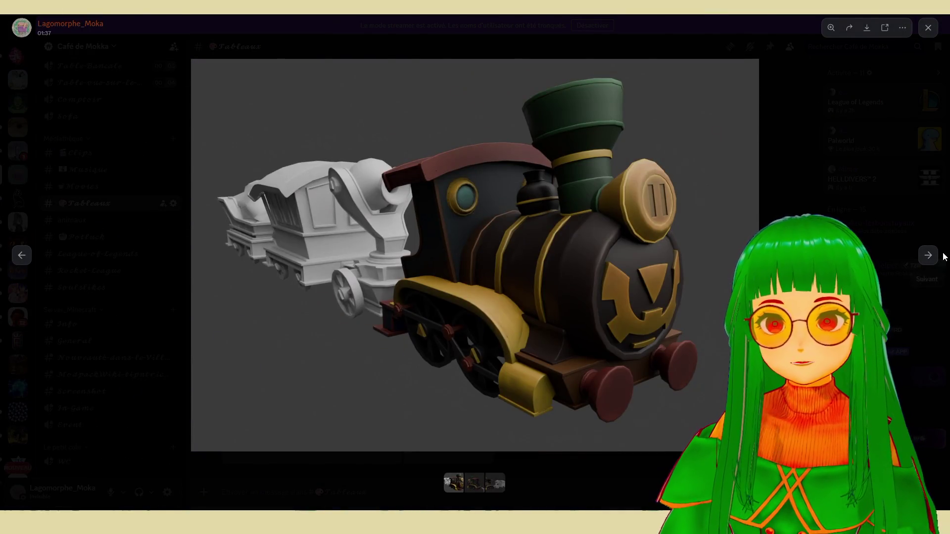
pyautogui.click(929, 256)
pyautogui.click(928, 257)
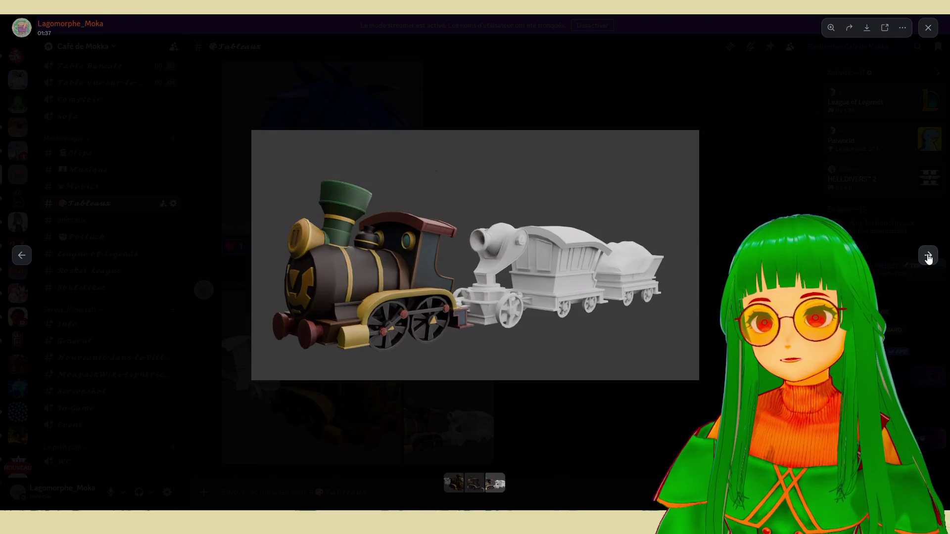
pyautogui.click(26, 256)
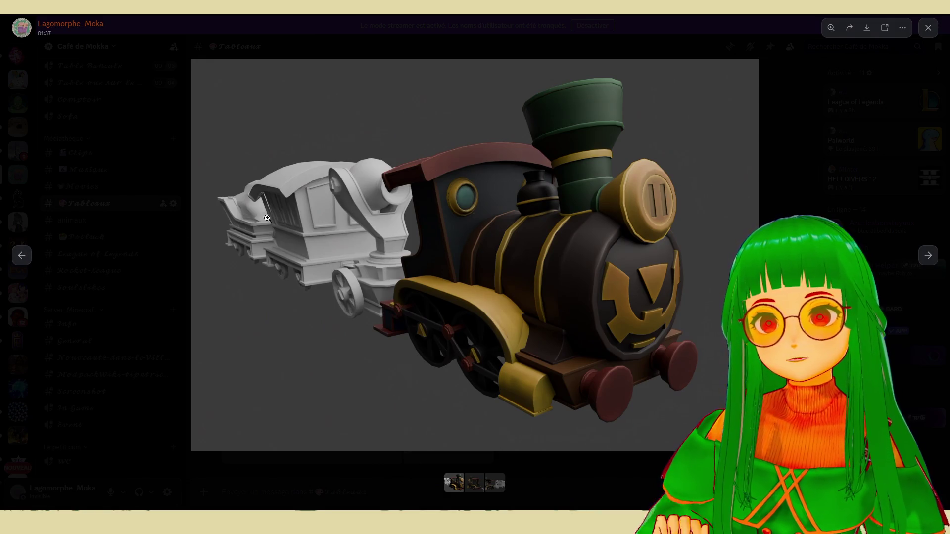
pyautogui.click(929, 256)
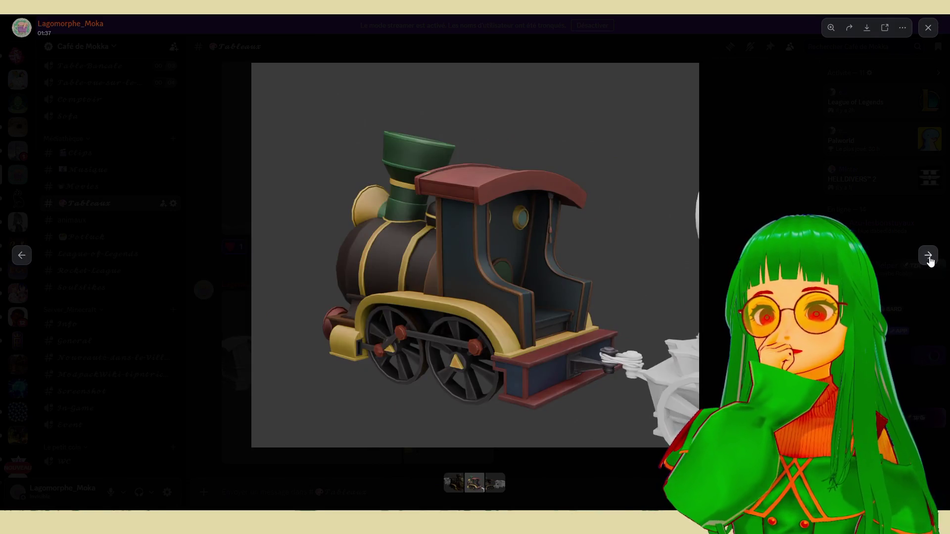
pyautogui.click(928, 256)
pyautogui.click(23, 256)
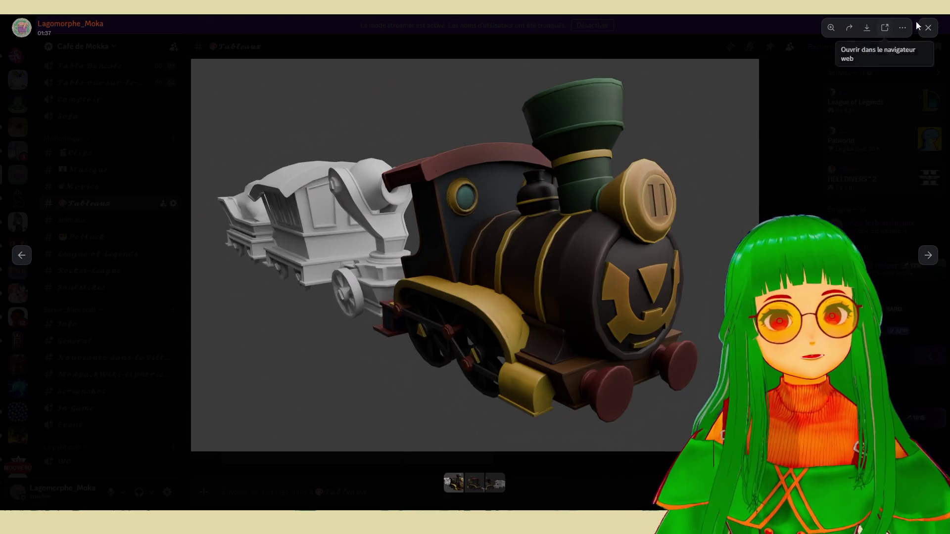
pyautogui.click(861, 17)
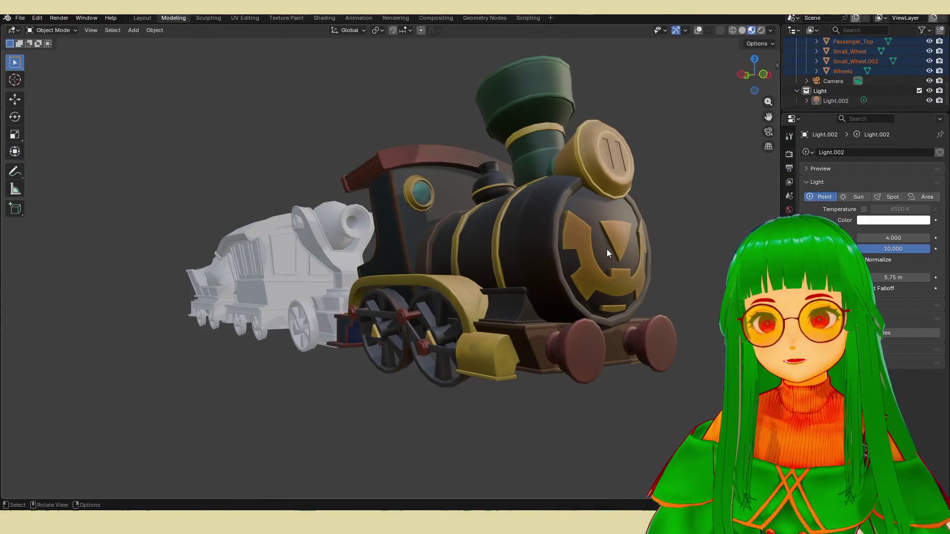
# Step: Set Light.002 power to 8 in Rendered shading, then return to Solid shading
pyautogui.moveTo(607, 252); pyautogui.dragTo(742, 24, button='middle')
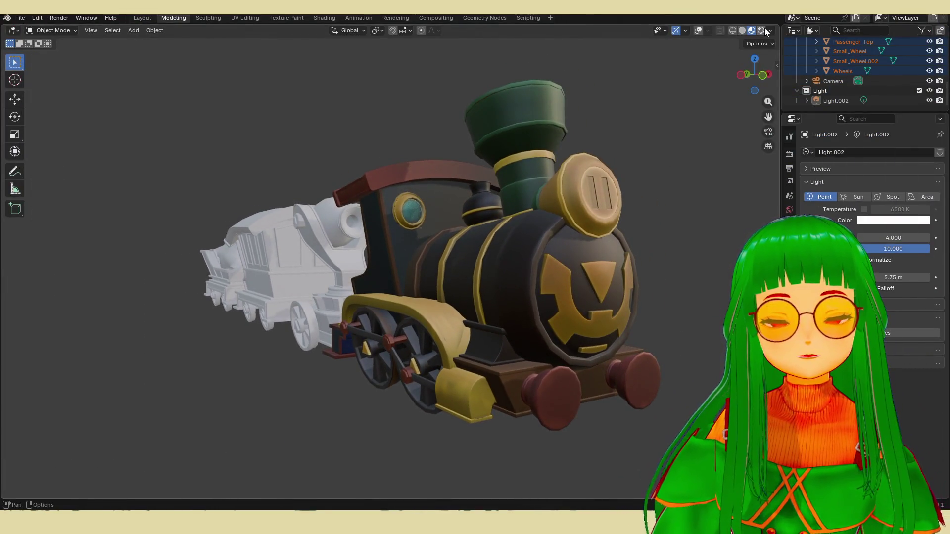
pyautogui.click(762, 30)
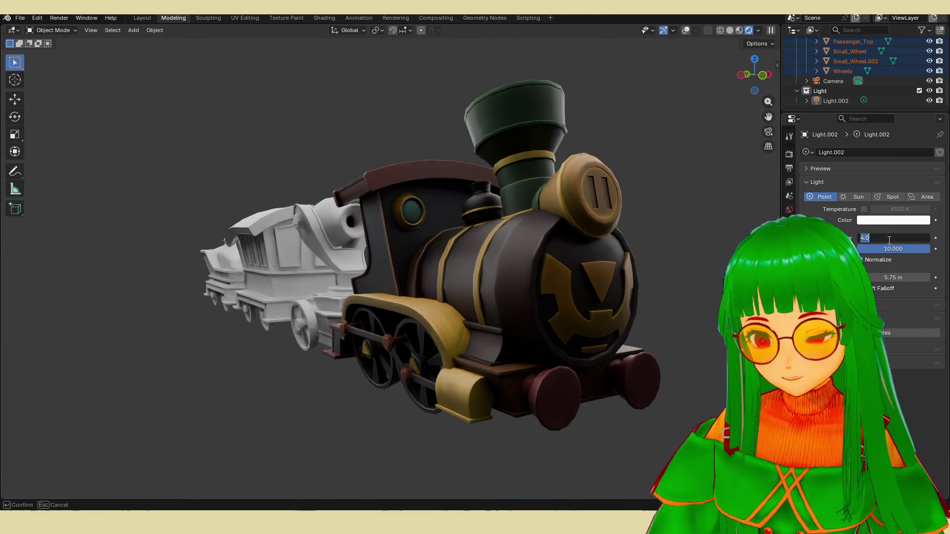
pyautogui.write('8')
pyautogui.press('Return')
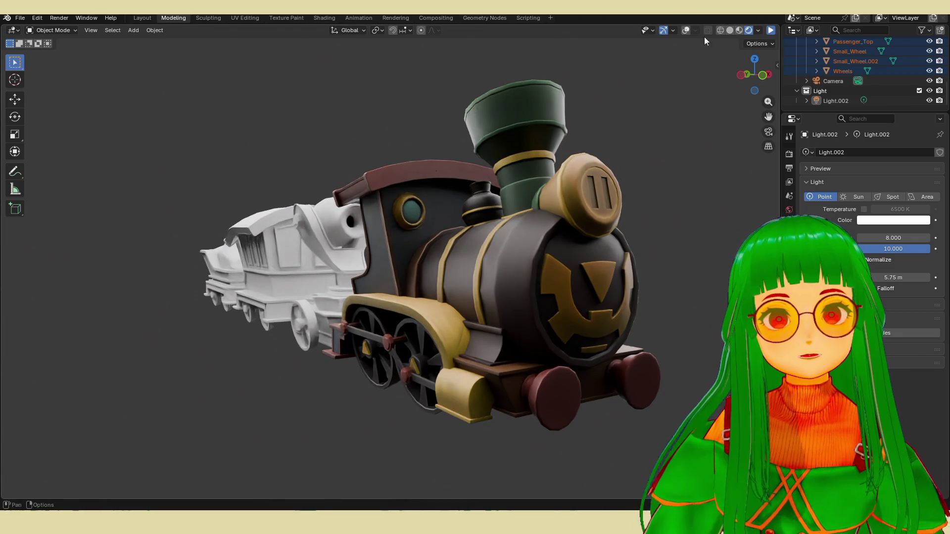
pyautogui.click(729, 30)
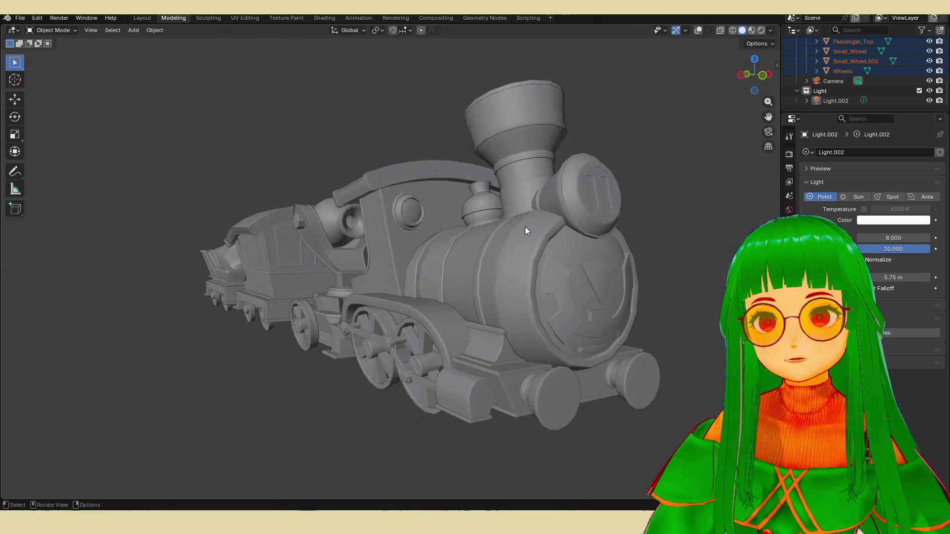
pyautogui.scroll(-8, 522, 226)
# Step: Duplicate Light.002 with Shift+D and place the copy beside the train
pyautogui.moveTo(508, 229); pyautogui.dragTo(513, 248, button='middle')
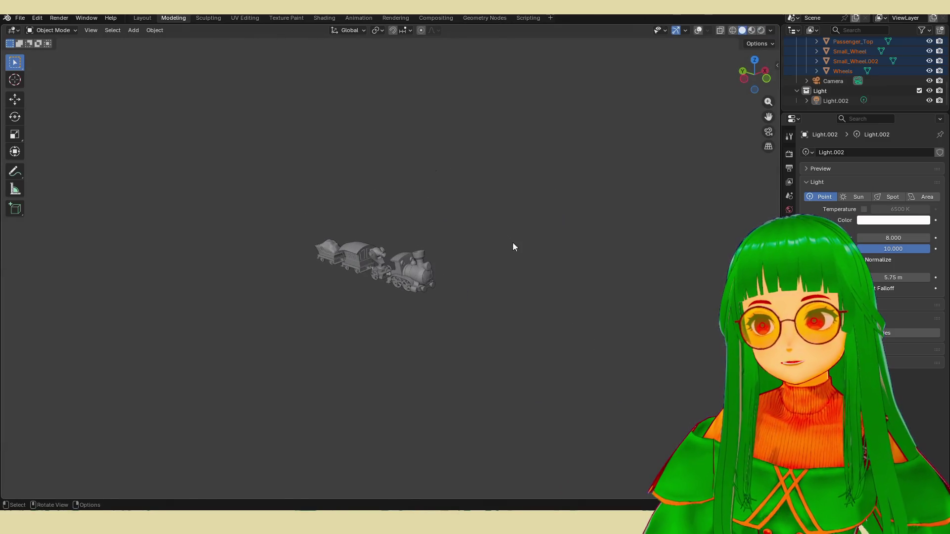
pyautogui.click(698, 30)
pyautogui.click(374, 138)
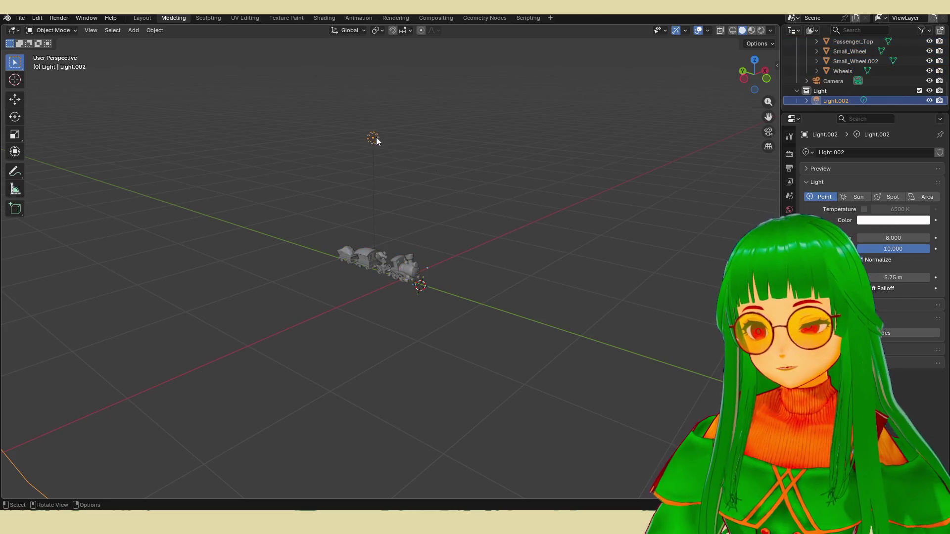
pyautogui.hotkey('shift', 'd')
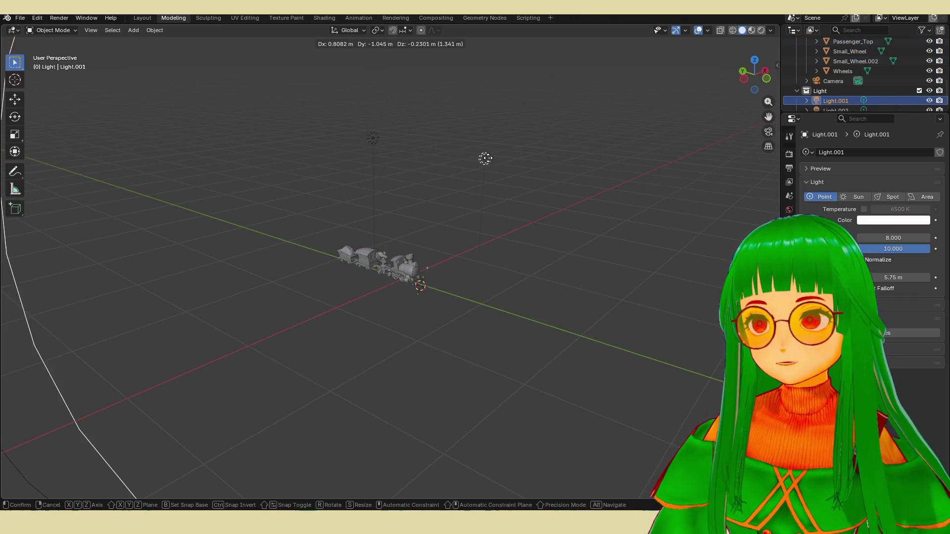
pyautogui.click(664, 170)
pyautogui.scroll(3, 401, 262)
pyautogui.scroll(3, 402, 262)
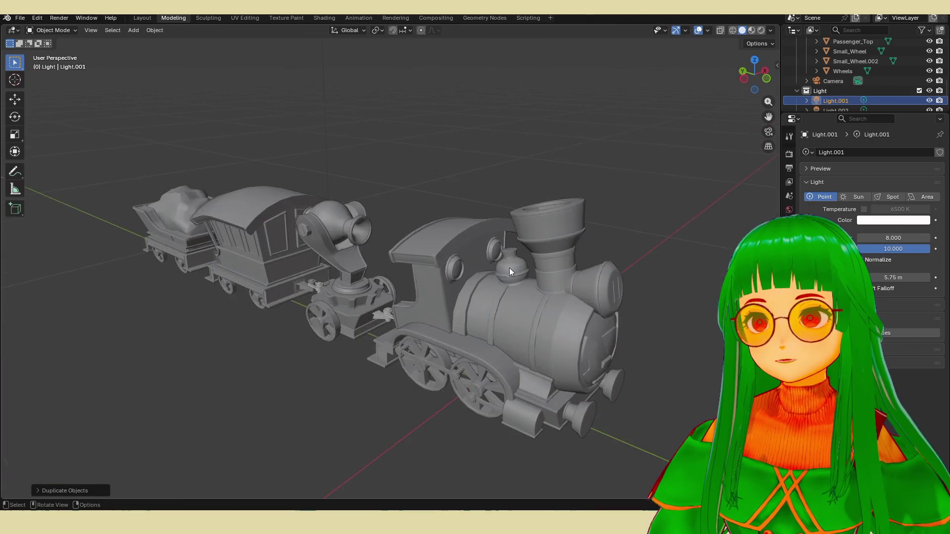
pyautogui.scroll(3, 400, 262)
# Step: Preview the scene rendered and enable colour Temperature on the new light
pyautogui.click(762, 30)
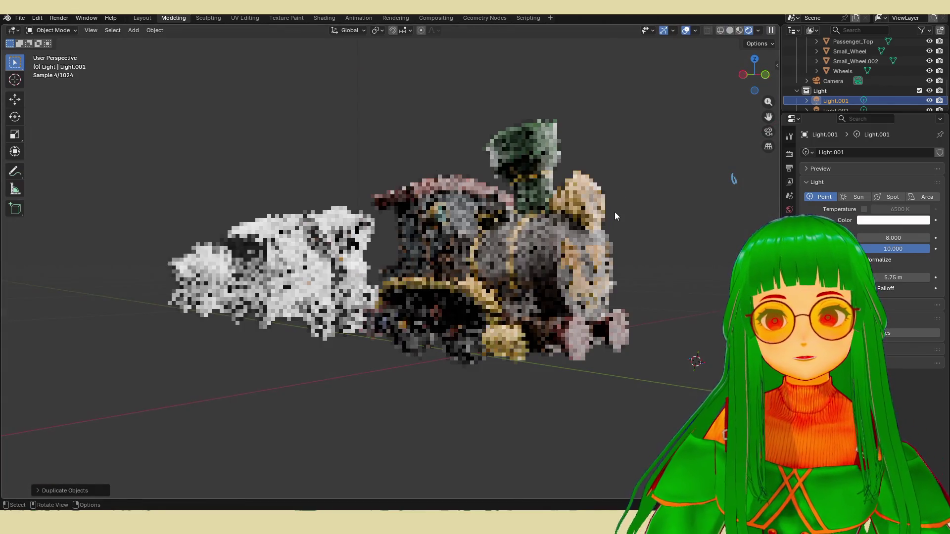
pyautogui.moveTo(602, 213); pyautogui.dragTo(667, 238, button='middle')
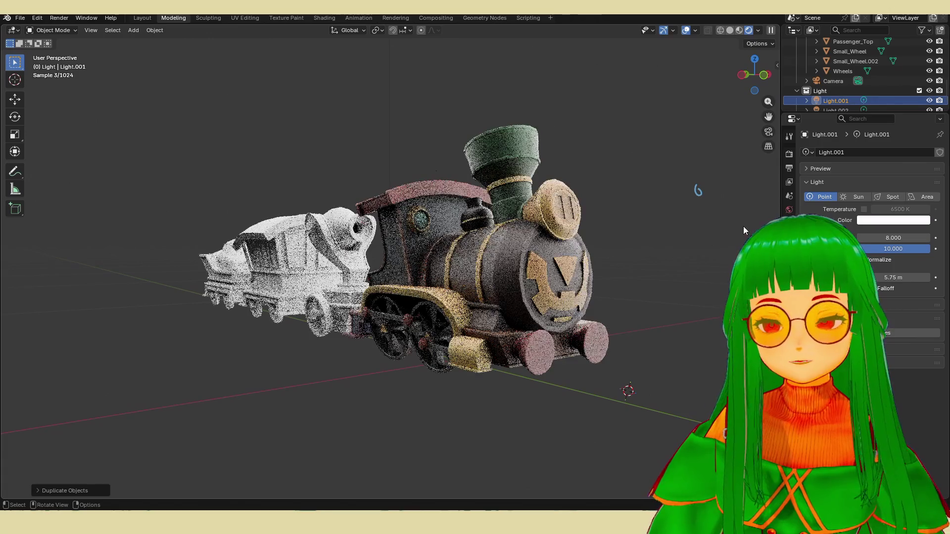
pyautogui.click(893, 220)
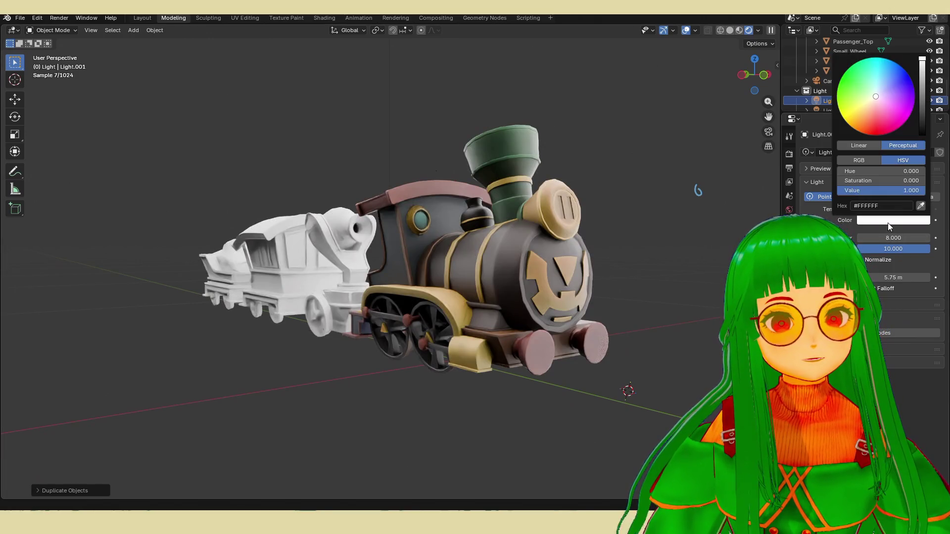
pyautogui.click(873, 113)
pyautogui.click(864, 209)
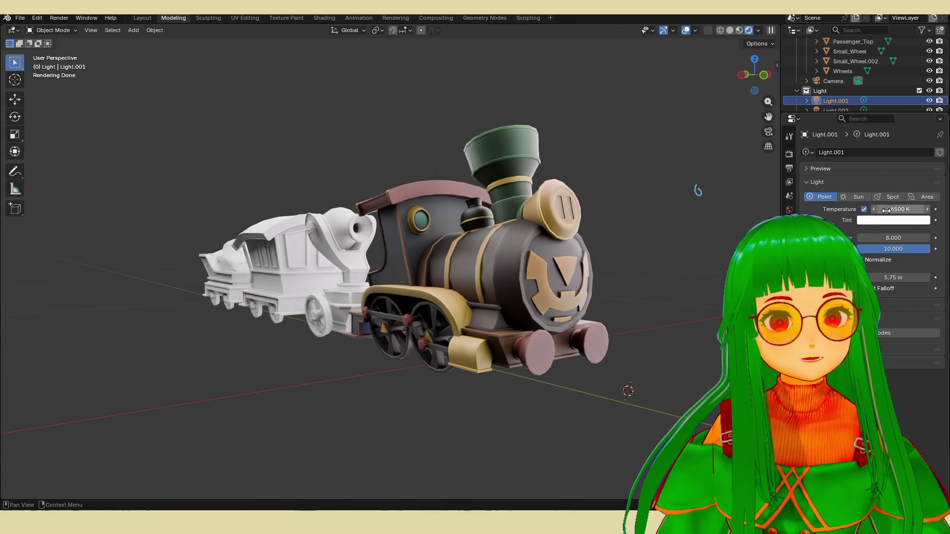
# Step: Warm Light.001 to about 5044 K and give it a pale pink tint
pyautogui.moveTo(886, 209)
pyautogui.mouseDown()
pyautogui.moveTo(869, 209)
pyautogui.moveTo(904, 209)
pyautogui.moveTo(868, 237)
pyautogui.moveTo(894, 238)
pyautogui.mouseUp()
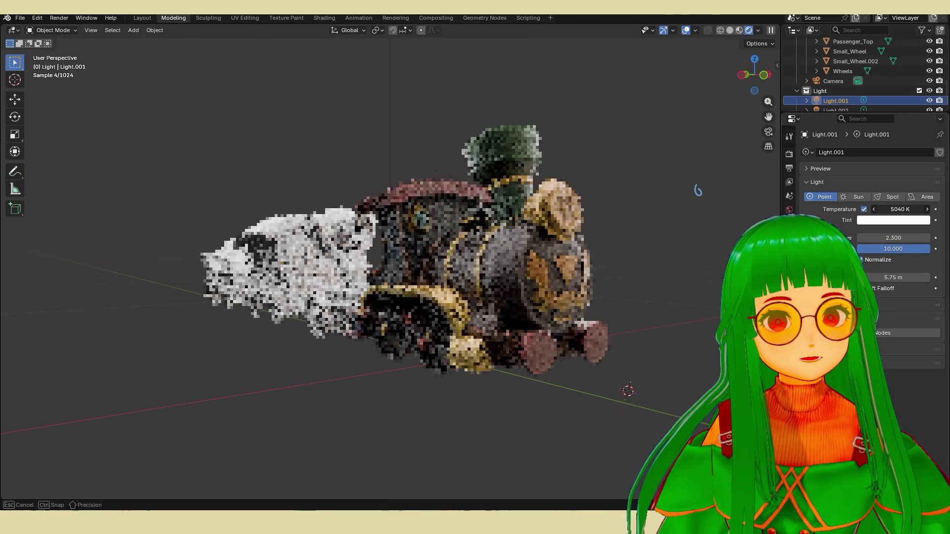
pyautogui.click(893, 220)
pyautogui.click(873, 126)
pyautogui.moveTo(872, 126); pyautogui.dragTo(873, 107)
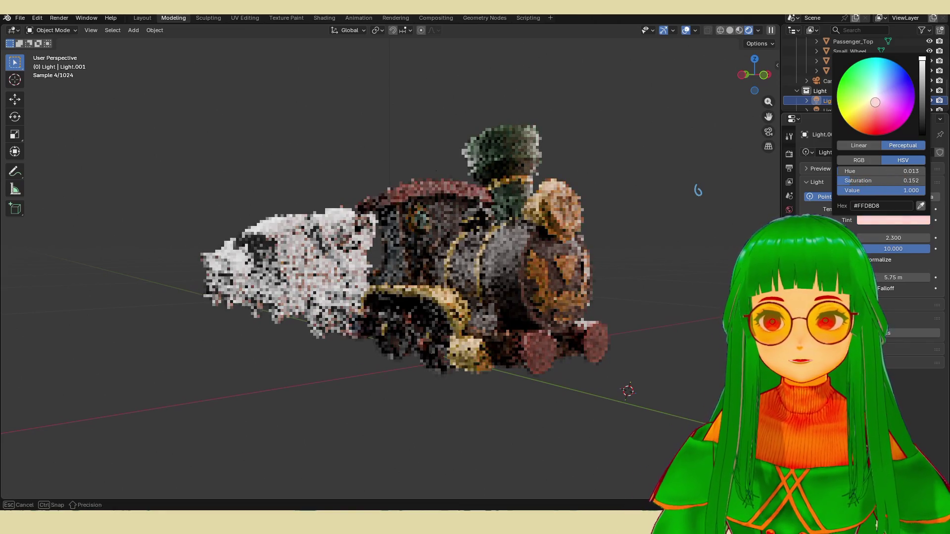
pyautogui.moveTo(875, 101); pyautogui.dragTo(874, 102)
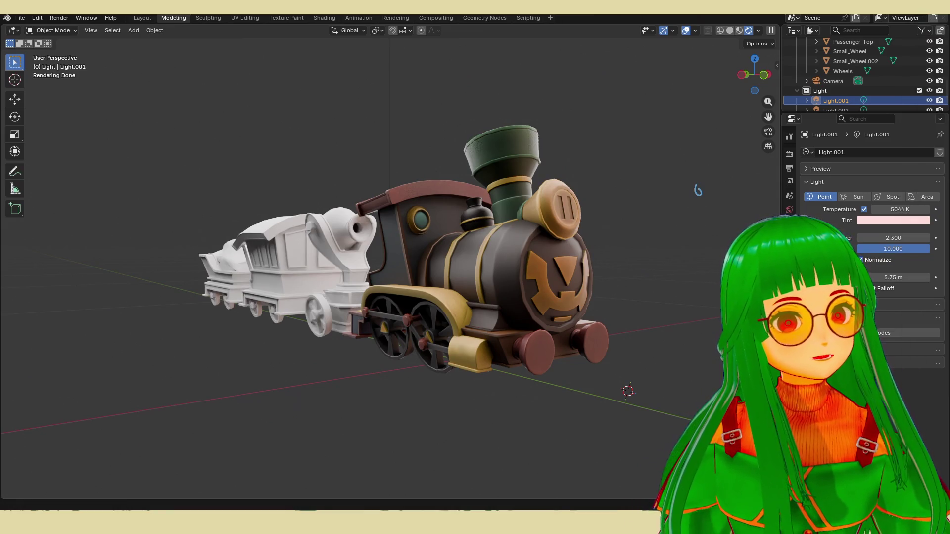
pyautogui.press('super+shift+s')
pyautogui.press('Escape')
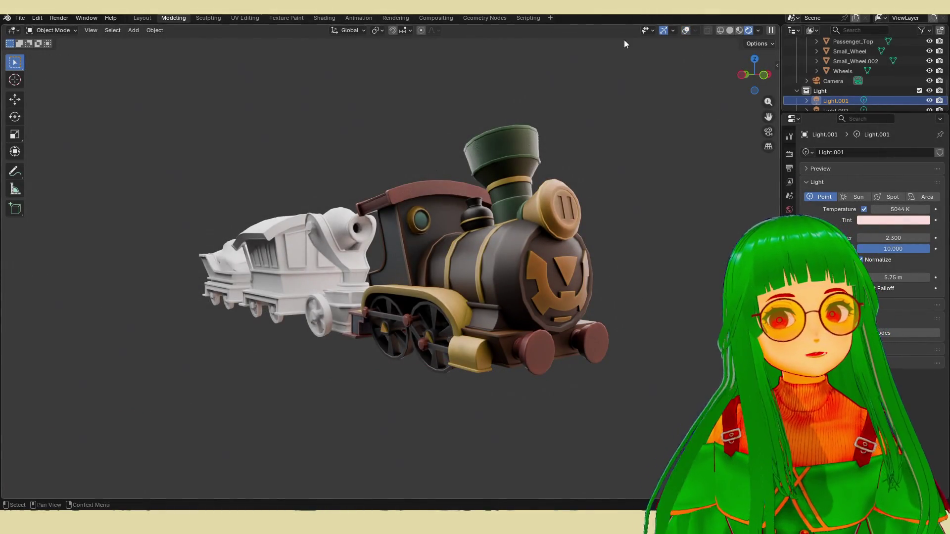
# Step: Capture the rendered train as a screenshot, then switch to Material Preview shading
pyautogui.press('super+shift+s')
pyautogui.moveTo(246, 85); pyautogui.dragTo(678, 399)
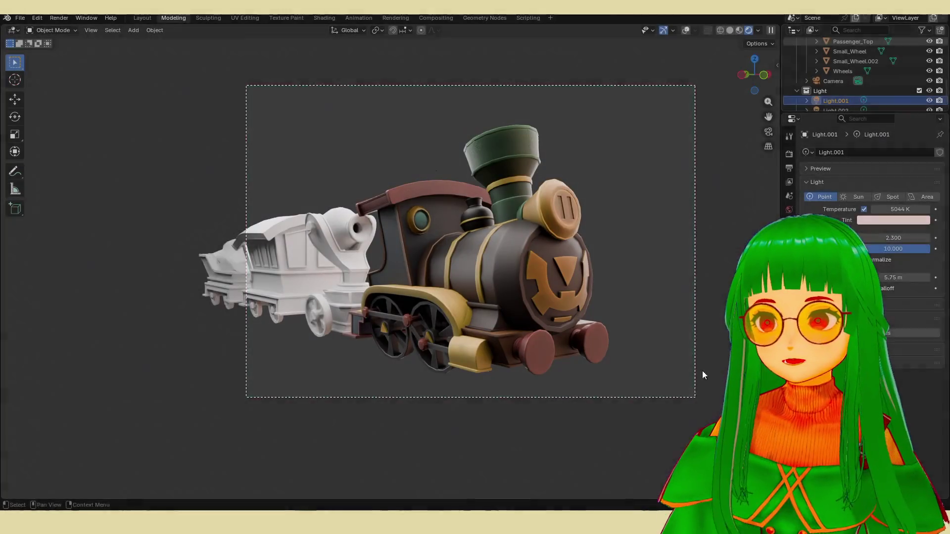
pyautogui.press('super+shift+s')
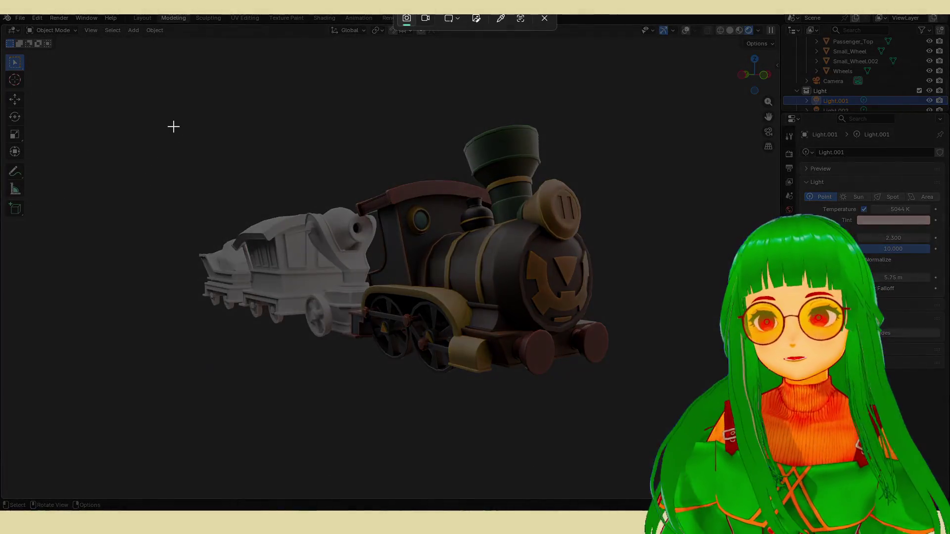
pyautogui.moveTo(141, 110); pyautogui.dragTo(662, 435)
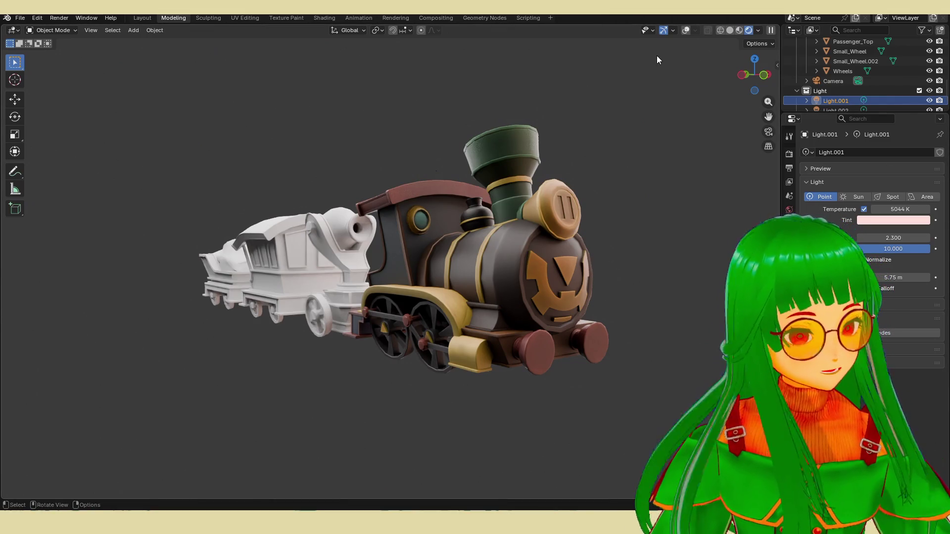
pyautogui.click(739, 30)
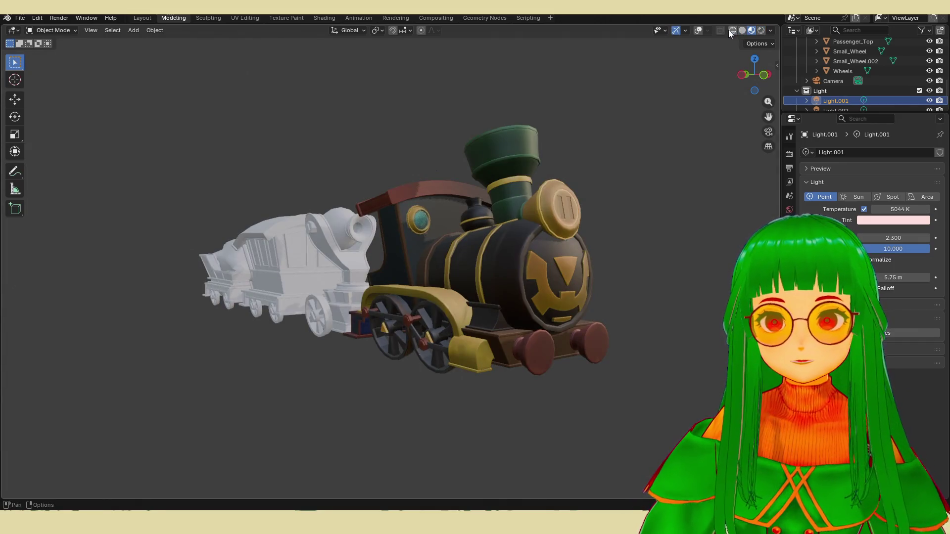
# Step: Inspect the train in wireframe and solid shading from many angles
pyautogui.click(732, 30)
pyautogui.click(742, 31)
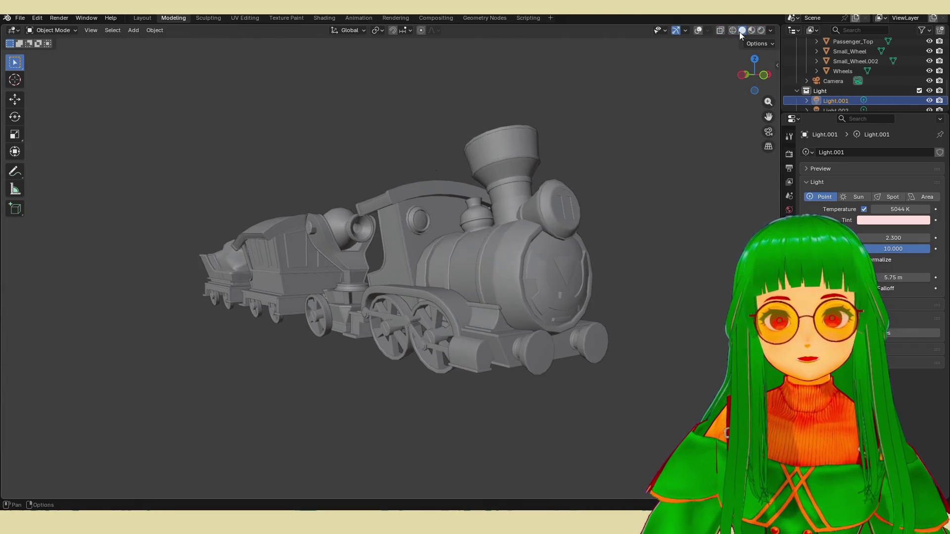
pyautogui.moveTo(566, 199); pyautogui.dragTo(682, 81, button='middle')
pyautogui.click(733, 31)
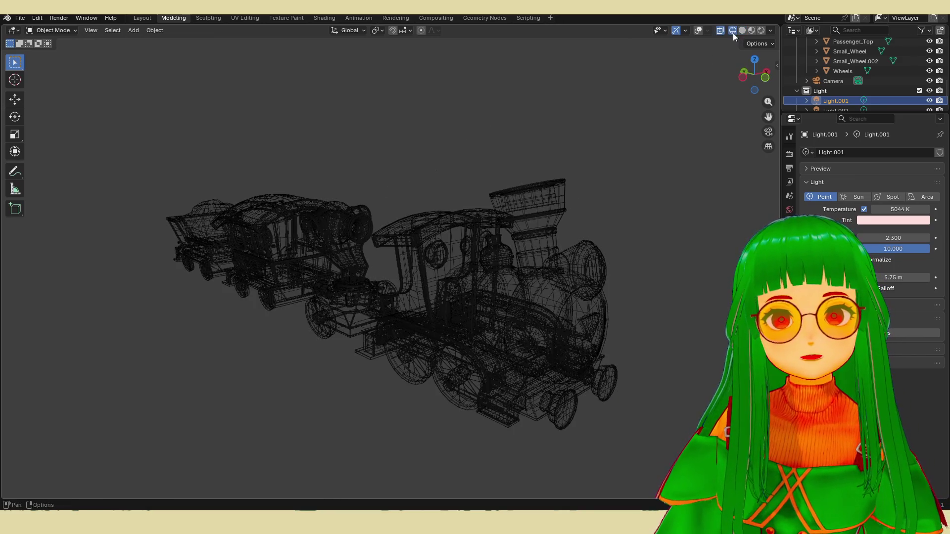
pyautogui.moveTo(721, 45)
pyautogui.mouseDown(button='middle')
pyautogui.moveTo(402, 221)
pyautogui.moveTo(409, 205)
pyautogui.mouseUp(button='middle')
pyautogui.scroll(2, 521, 236)
pyautogui.moveTo(462, 244); pyautogui.dragTo(559, 243, button='middle')
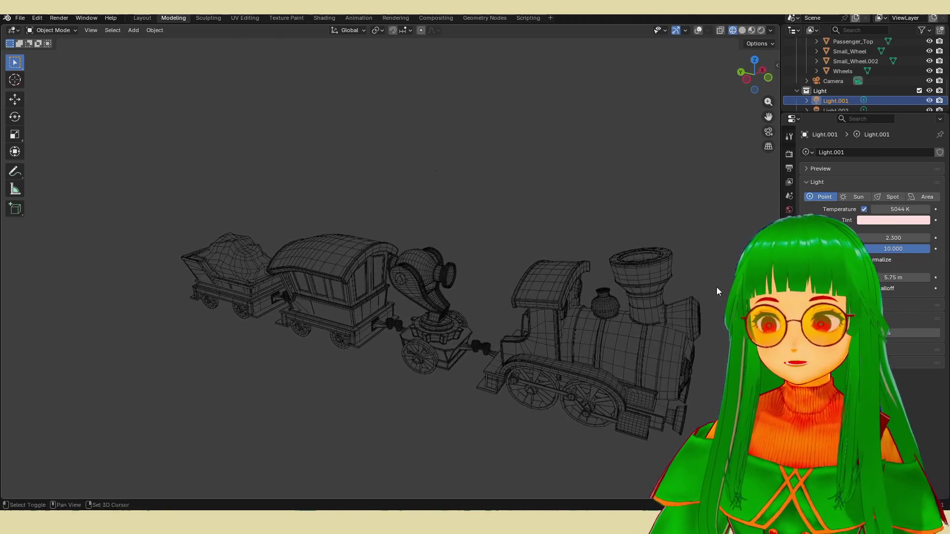
pyautogui.moveTo(558, 243); pyautogui.dragTo(658, 270, button='middle')
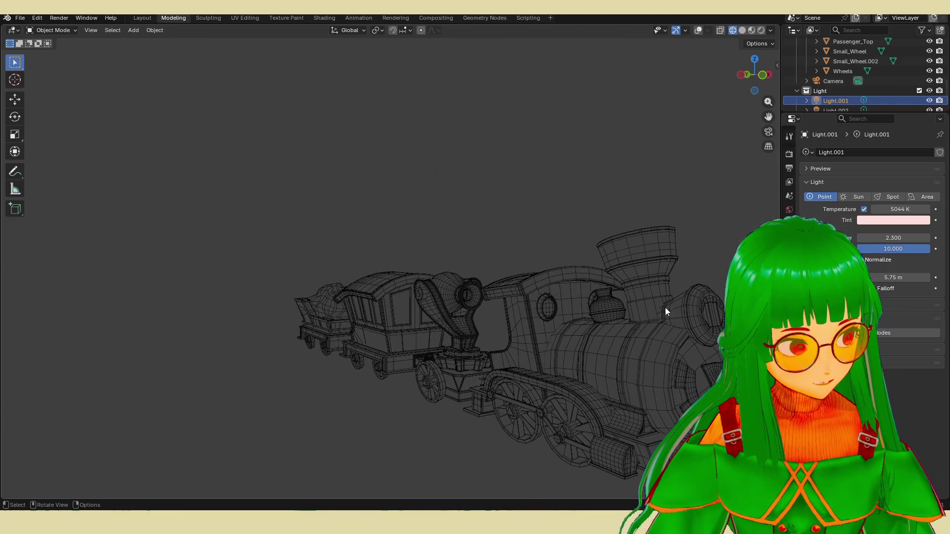
pyautogui.moveTo(660, 290)
pyautogui.mouseDown(button='middle')
pyautogui.moveTo(578, 239)
pyautogui.moveTo(693, 257)
pyautogui.moveTo(662, 221)
pyautogui.moveTo(483, 242)
pyautogui.moveTo(453, 231)
pyautogui.mouseUp(button='middle')
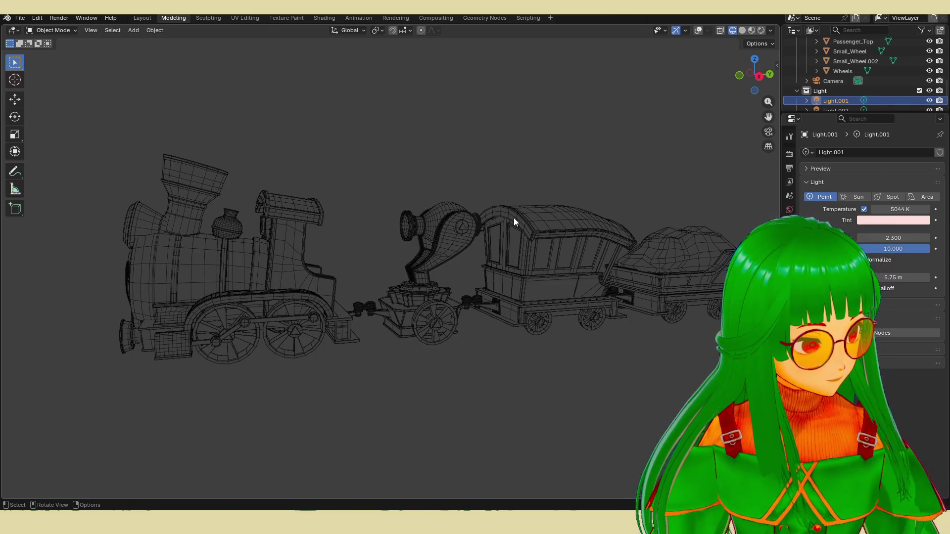
pyautogui.moveTo(509, 237); pyautogui.dragTo(511, 240, button='middle')
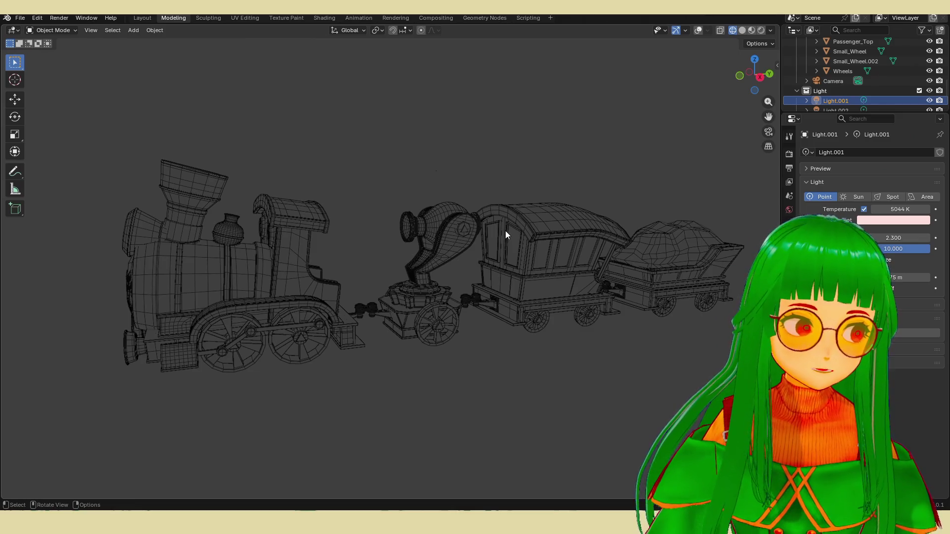
pyautogui.moveTo(502, 217)
pyautogui.mouseDown(button='middle')
pyautogui.moveTo(514, 226)
pyautogui.moveTo(498, 235)
pyautogui.moveTo(525, 226)
pyautogui.moveTo(522, 243)
pyautogui.moveTo(524, 225)
pyautogui.moveTo(555, 243)
pyautogui.moveTo(610, 231)
pyautogui.mouseUp(button='middle')
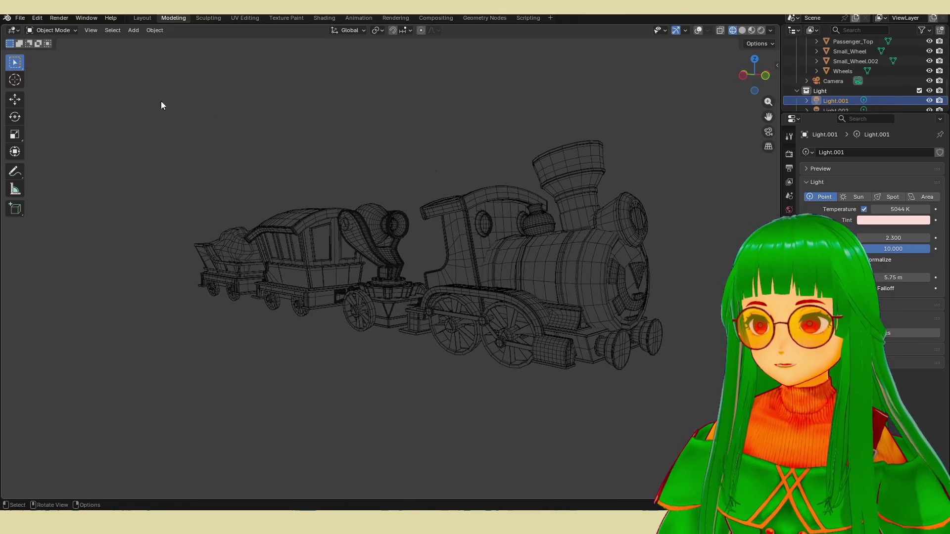
# Step: Save the scene as chouchou.blend and bring up the File menu for recent files
pyautogui.hotkey('ctrl', 's')
pyautogui.click(20, 17)
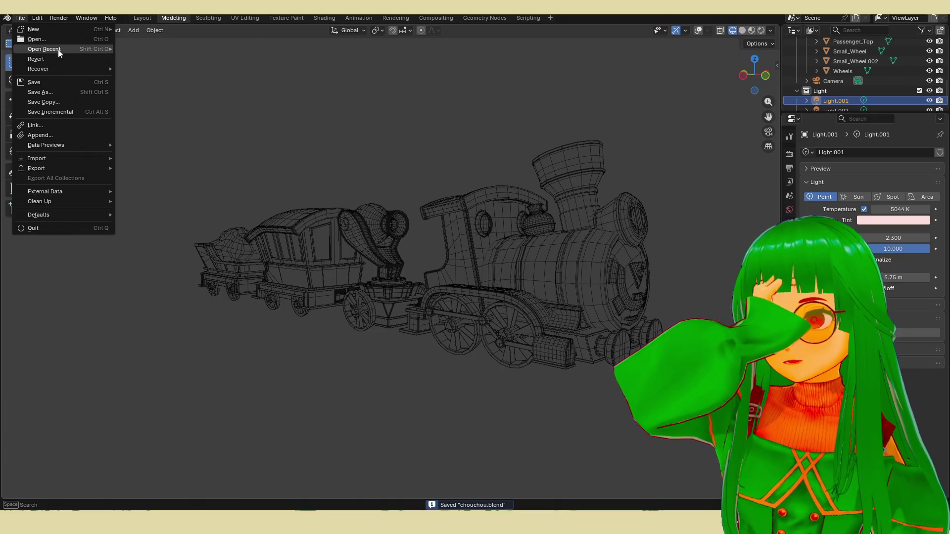
pyautogui.moveTo(45, 48)
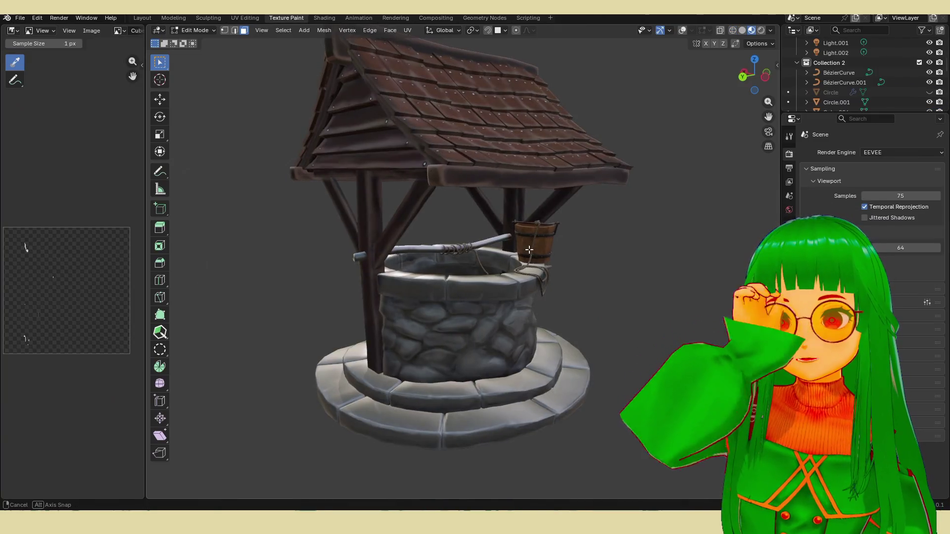
# Step: Orbit around the loaded water well and show it as a wireframe
pyautogui.moveTo(460, 228); pyautogui.dragTo(508, 241, button='middle')
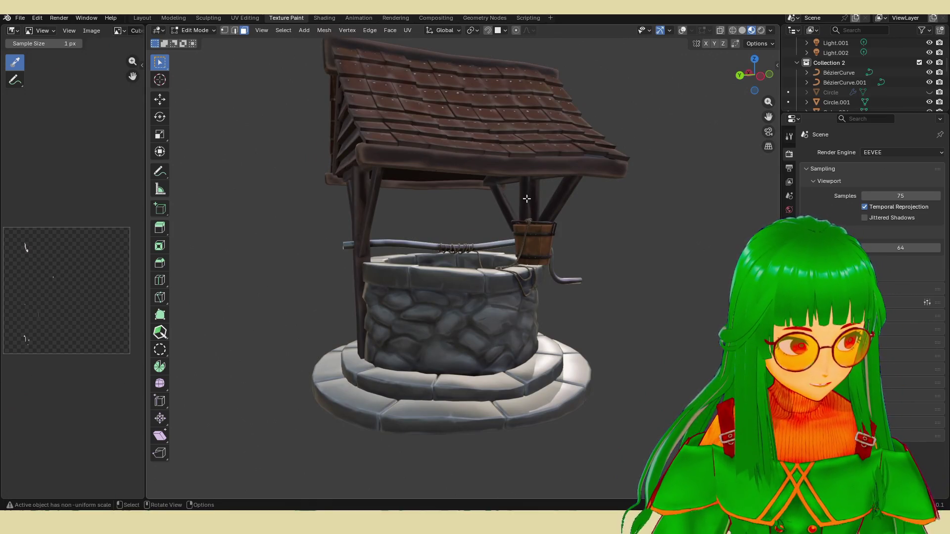
pyautogui.moveTo(526, 198)
pyautogui.mouseDown(button='middle')
pyautogui.moveTo(509, 202)
pyautogui.moveTo(511, 216)
pyautogui.mouseUp(button='middle')
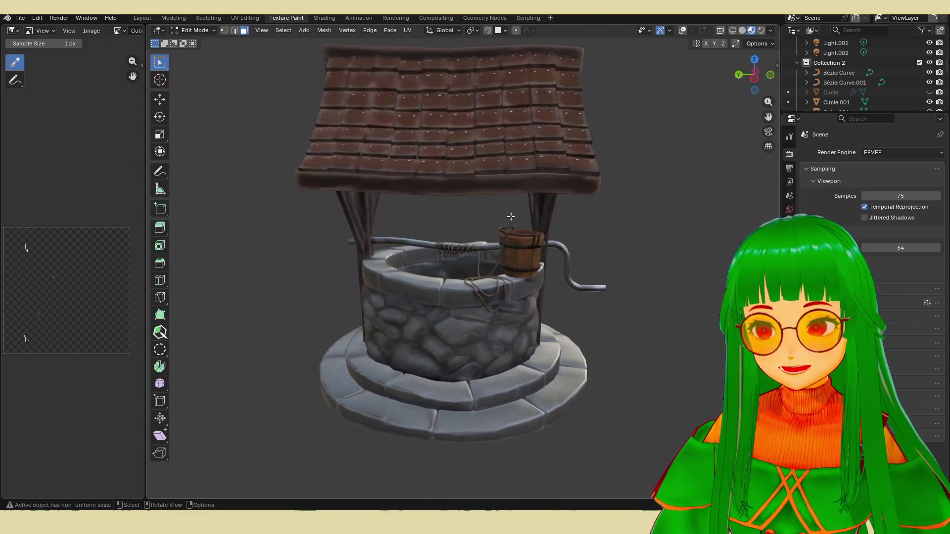
pyautogui.scroll(1, 511, 217)
pyautogui.scroll(2, 512, 223)
pyautogui.scroll(1, 515, 232)
pyautogui.scroll(2, 517, 238)
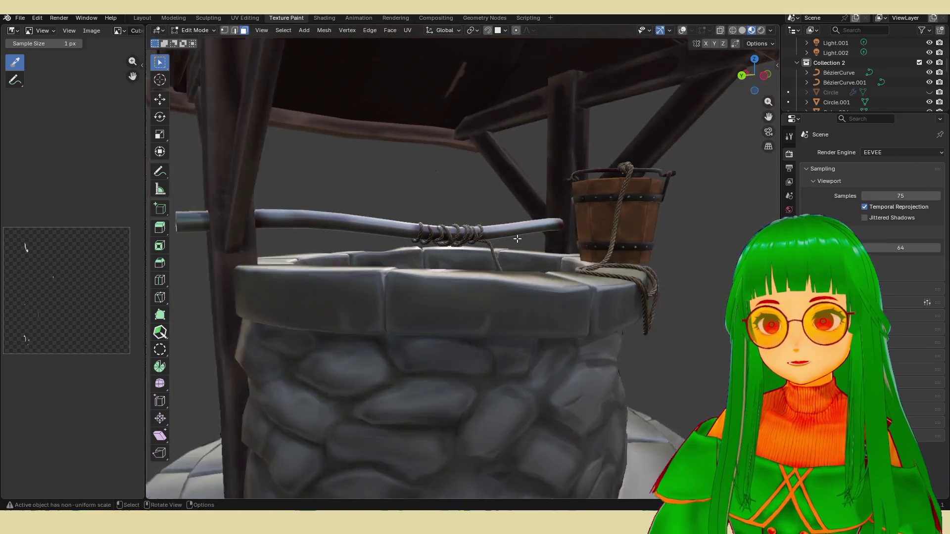
pyautogui.scroll(-8, 517, 238)
pyautogui.moveTo(517, 238)
pyautogui.mouseDown(button='middle')
pyautogui.moveTo(668, 69)
pyautogui.moveTo(490, 178)
pyautogui.moveTo(371, 170)
pyautogui.moveTo(257, 183)
pyautogui.moveTo(391, 172)
pyautogui.moveTo(196, 149)
pyautogui.moveTo(356, 166)
pyautogui.moveTo(604, 145)
pyautogui.mouseUp(button='middle')
pyautogui.click(733, 31)
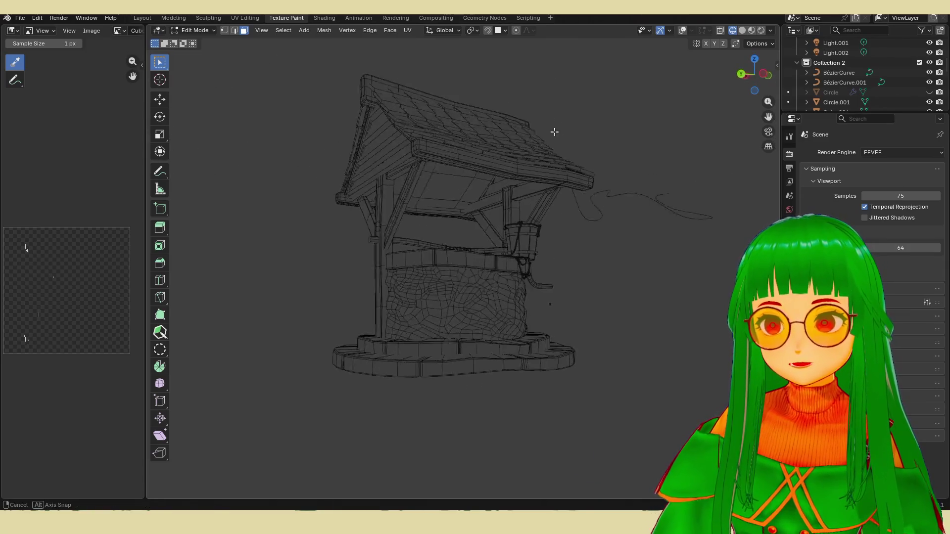
# Step: Show the well in Rendered shading, inspect its tiled roof, then switch to Discord
pyautogui.click(743, 30)
pyautogui.click(763, 31)
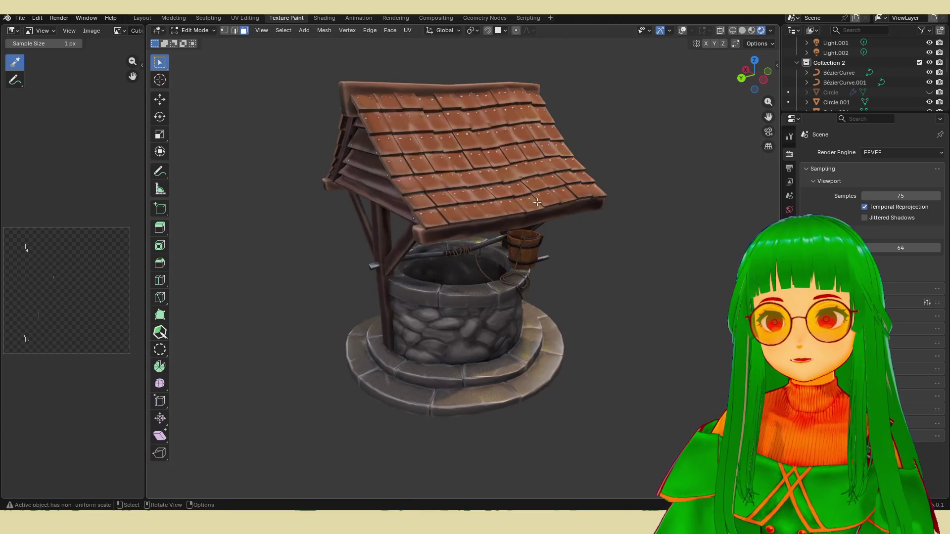
pyautogui.moveTo(537, 202); pyautogui.dragTo(413, 185, button='middle')
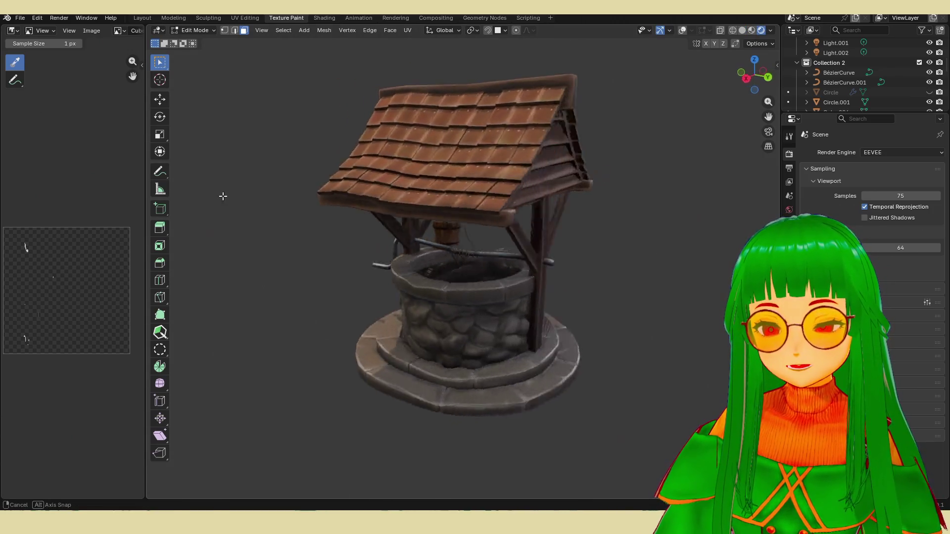
pyautogui.moveTo(318, 173)
pyautogui.mouseDown(button='middle')
pyautogui.moveTo(509, 186)
pyautogui.moveTo(483, 208)
pyautogui.moveTo(537, 198)
pyautogui.mouseUp(button='middle')
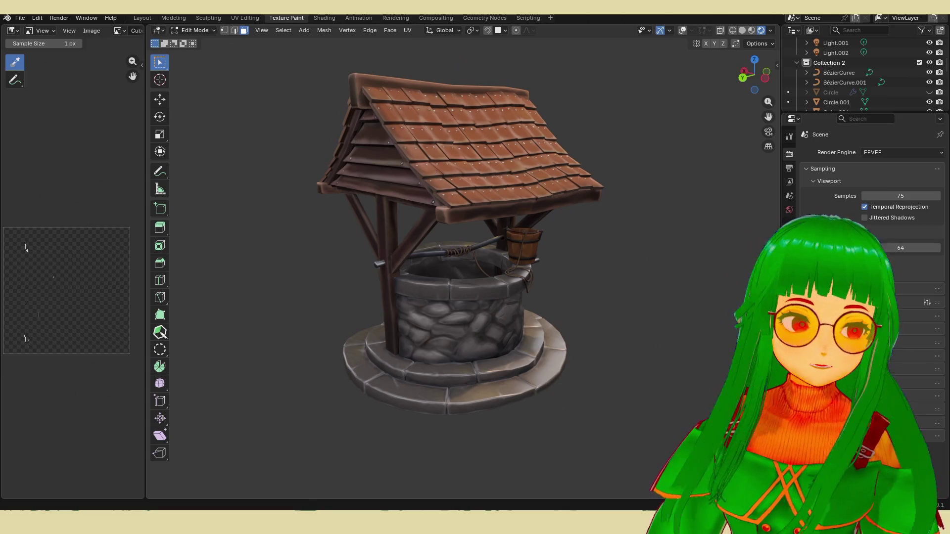
pyautogui.hotkey('alt', 'Tab')
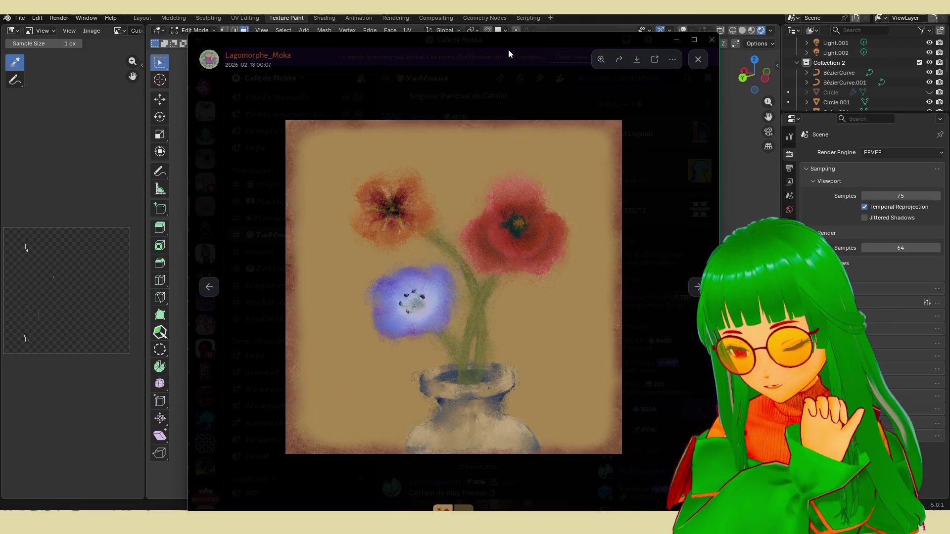
# Step: Finish with the flower painting viewer and return to the Tableaux channel
pyautogui.moveTo(509, 50); pyautogui.dragTo(519, 32)
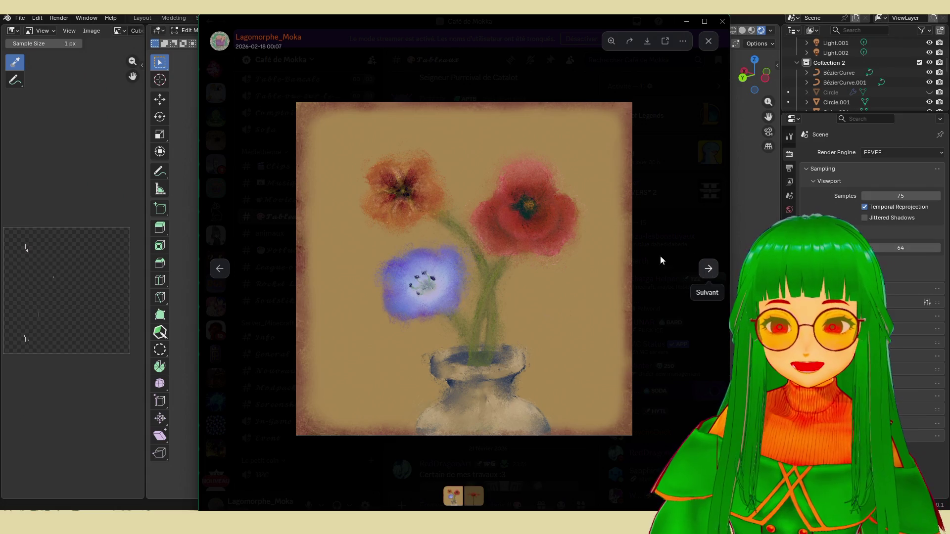
pyautogui.click(691, 329)
pyautogui.click(550, 403)
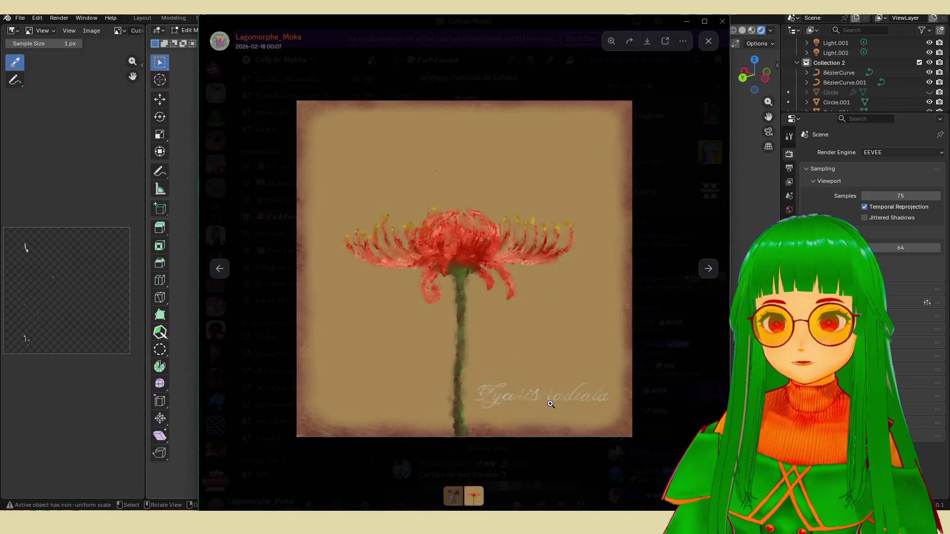
pyautogui.click(653, 420)
pyautogui.scroll(3, 515, 372)
pyautogui.scroll(3, 516, 378)
pyautogui.scroll(3, 517, 379)
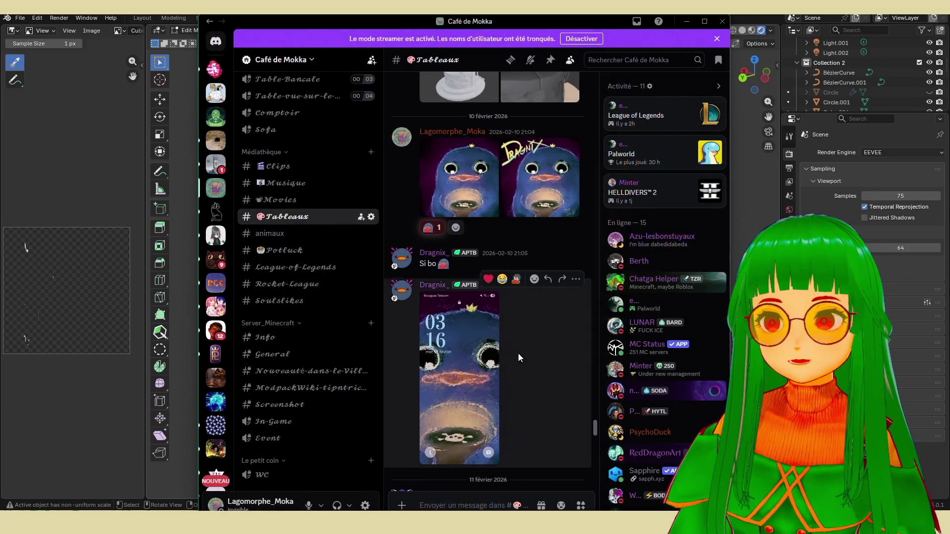
# Step: View the penguin paintings full-size, then return to the channel
pyautogui.click(461, 186)
pyautogui.click(710, 275)
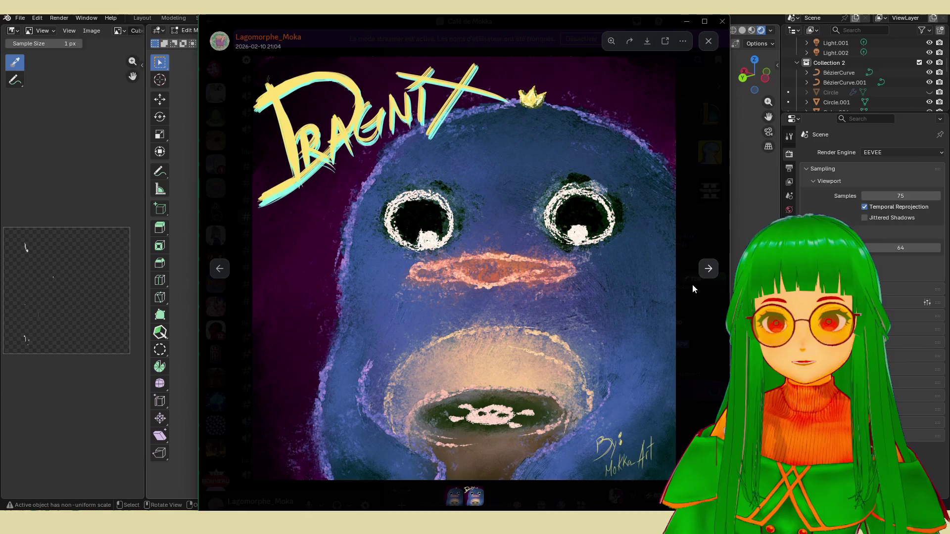
pyautogui.click(713, 357)
pyautogui.scroll(3, 526, 297)
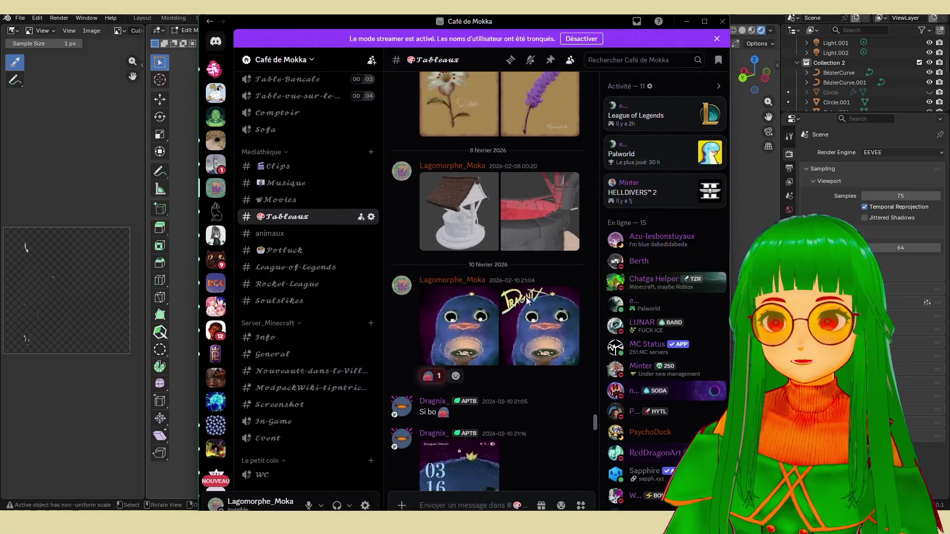
pyautogui.scroll(3, 525, 315)
pyautogui.scroll(1, 525, 315)
# Step: View the lily and lavender paintings full-size, then return to the chat
pyautogui.click(483, 342)
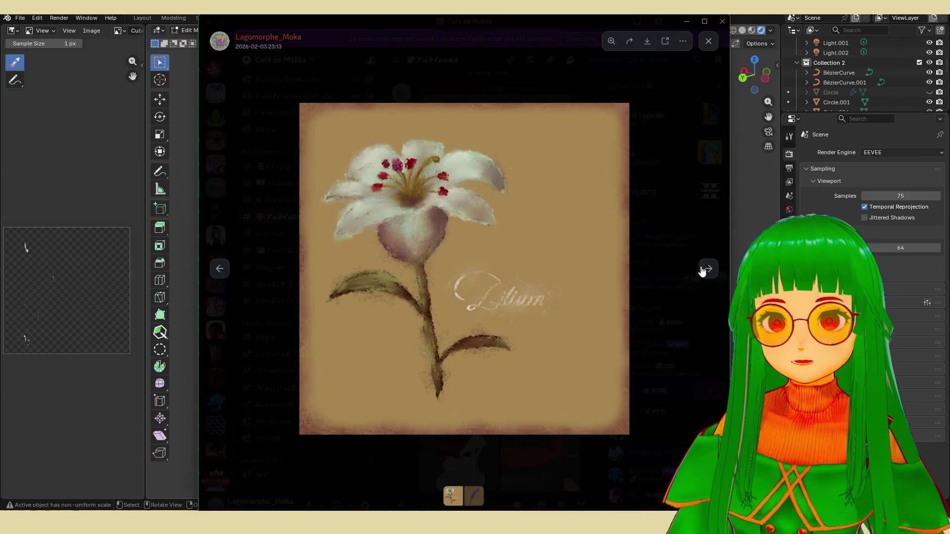
pyautogui.click(708, 268)
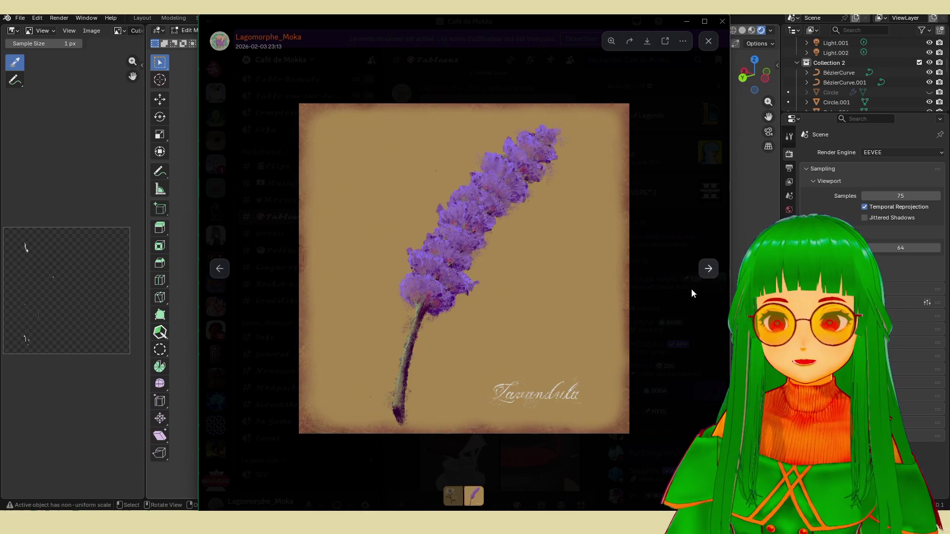
pyautogui.click(671, 314)
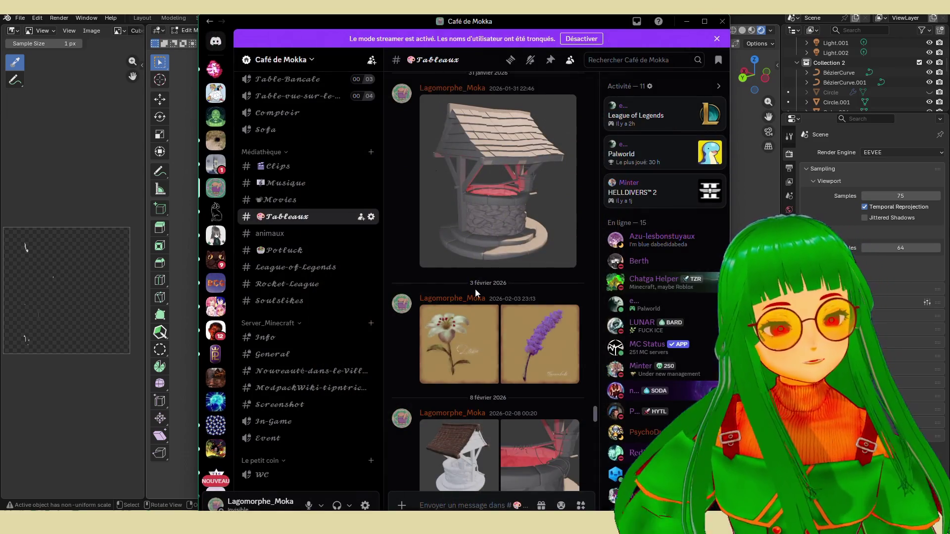
pyautogui.scroll(2, 475, 288)
pyautogui.scroll(3, 460, 315)
# Step: Inspect the Monster can painting full-size with a close-up of its logo, then close it
pyautogui.click(460, 316)
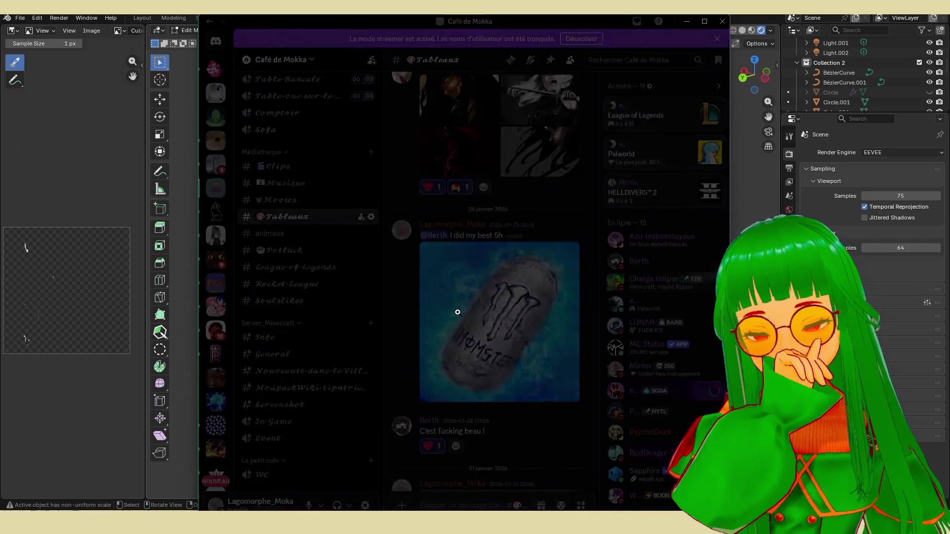
pyautogui.click(532, 312)
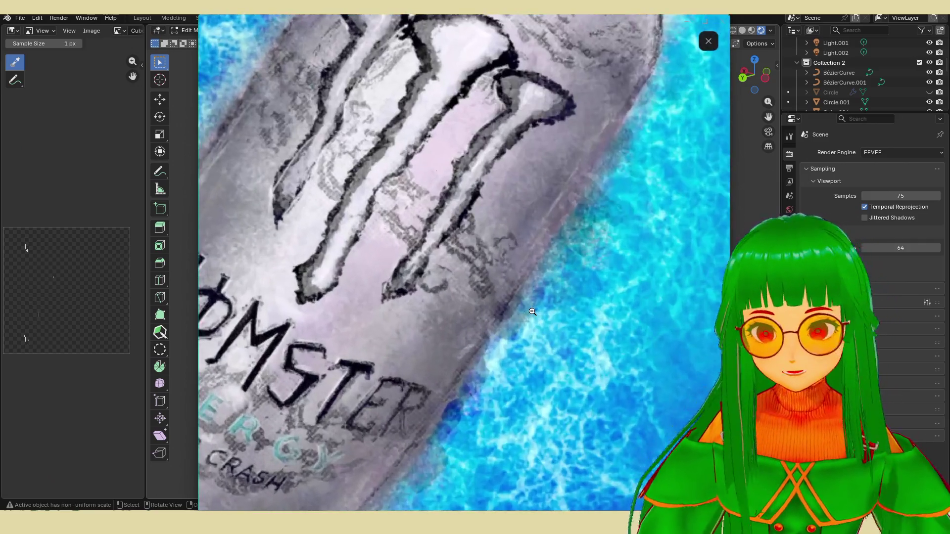
pyautogui.click(594, 328)
pyautogui.click(661, 334)
pyautogui.scroll(3, 533, 330)
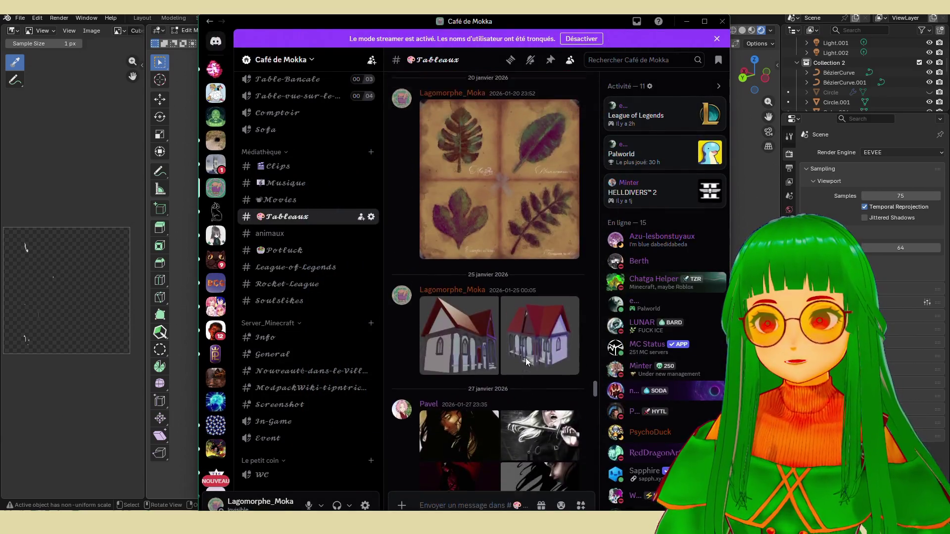
pyautogui.scroll(2, 520, 330)
pyautogui.scroll(1, 513, 333)
# Step: View the leaf painting full-size, then close it with Escape
pyautogui.click(513, 332)
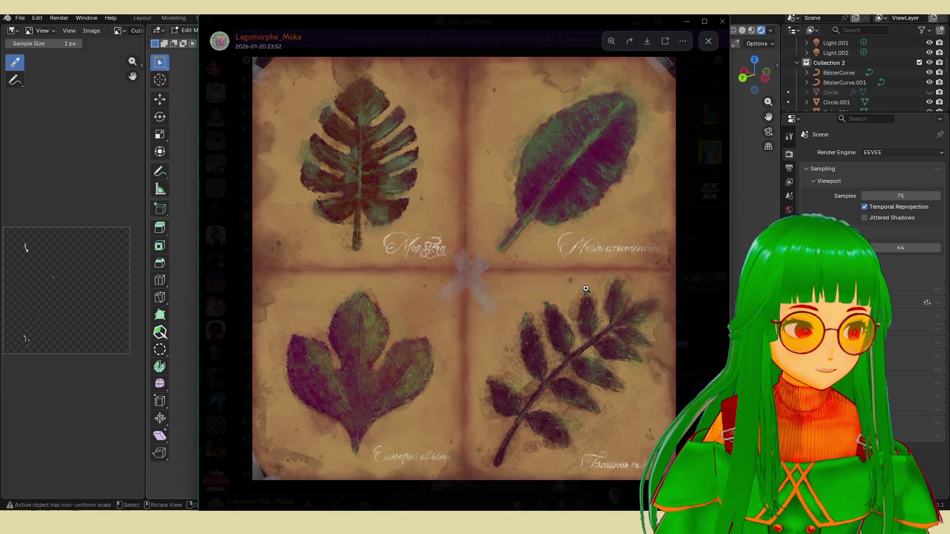
pyautogui.press('Escape')
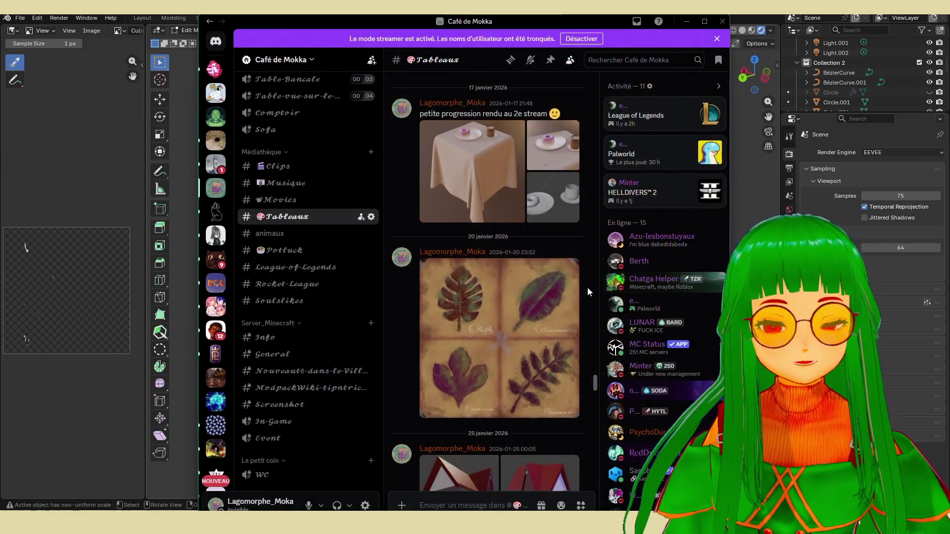
pyautogui.scroll(1, 588, 290)
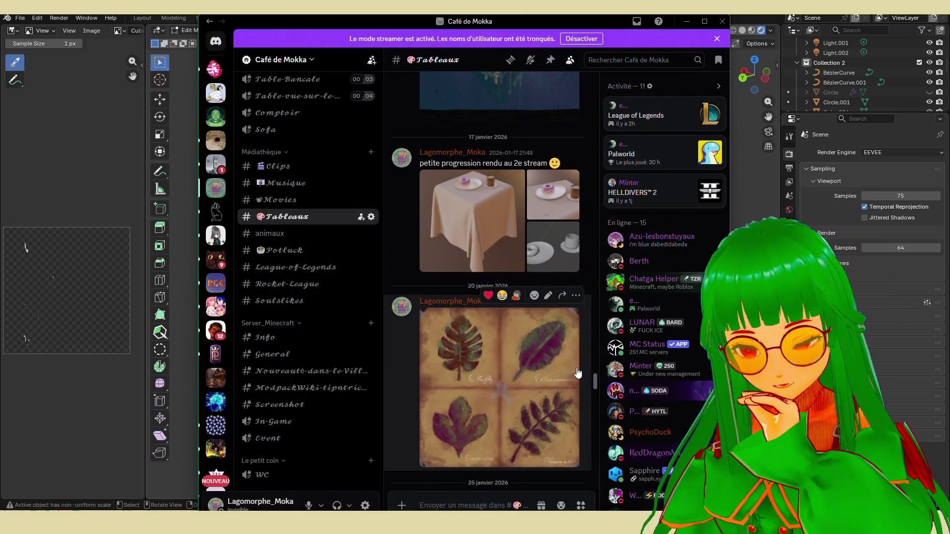
pyautogui.scroll(1, 534, 346)
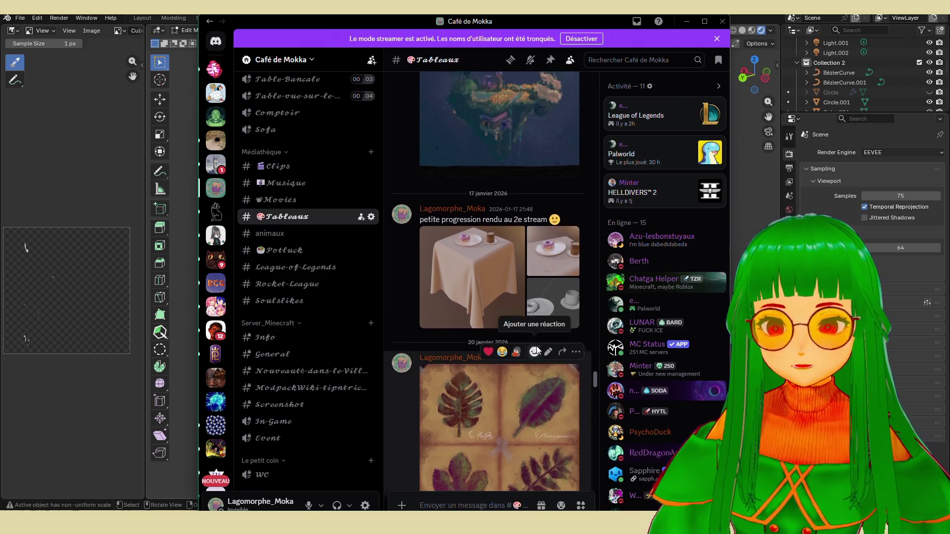
pyautogui.scroll(3, 534, 346)
pyautogui.scroll(3, 533, 334)
pyautogui.scroll(3, 531, 320)
pyautogui.scroll(3, 526, 308)
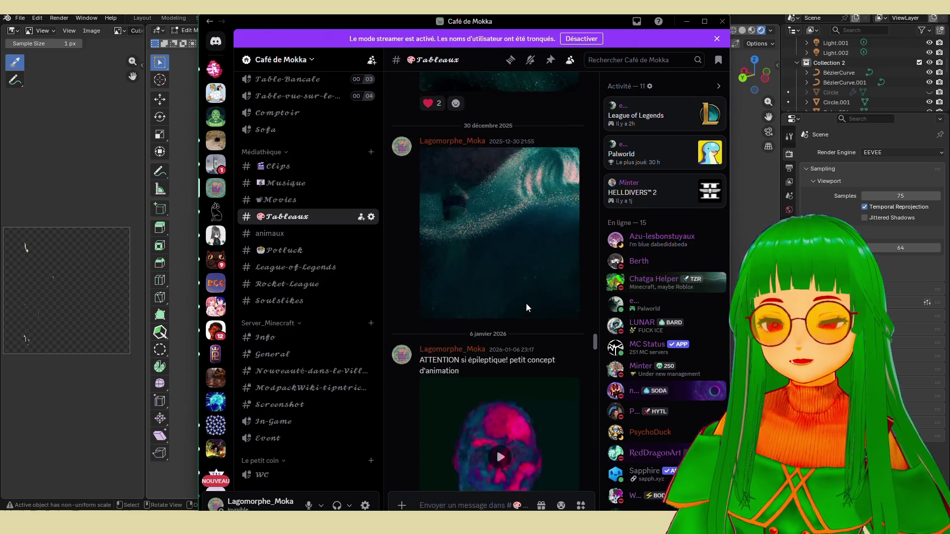
pyautogui.scroll(3, 523, 304)
pyautogui.scroll(3, 520, 303)
# Step: View the teal lighthouse seascape full-size, then close it
pyautogui.click(519, 303)
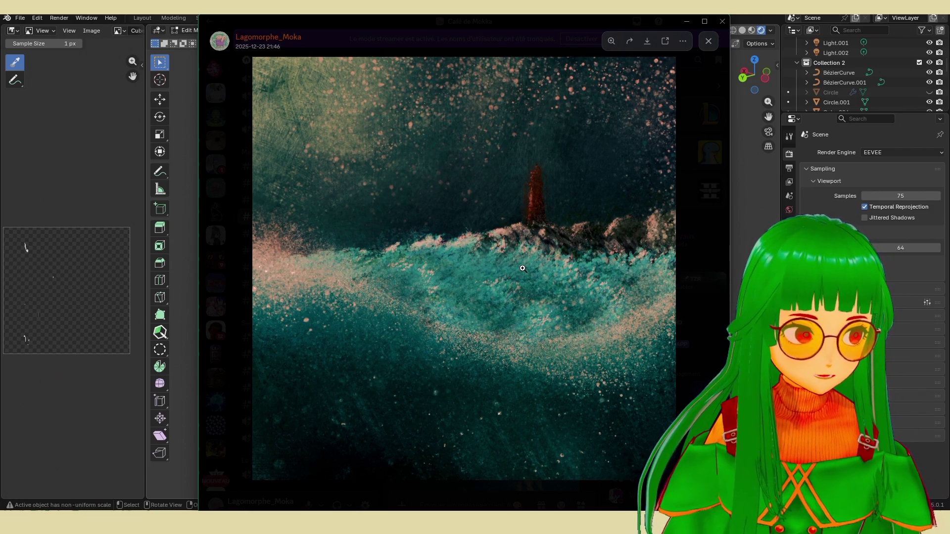
pyautogui.click(695, 293)
pyautogui.scroll(-3, 476, 326)
pyautogui.scroll(-3, 464, 332)
pyautogui.scroll(3, 466, 333)
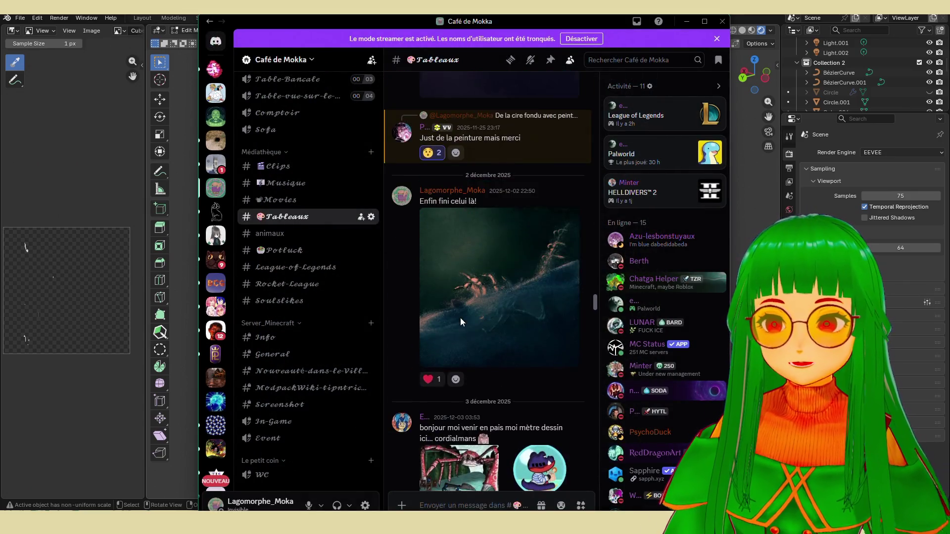
# Step: Inspect the dark spider painting with close-ups of its legs and ridge tendrils, then close it
pyautogui.click(461, 318)
pyautogui.click(428, 339)
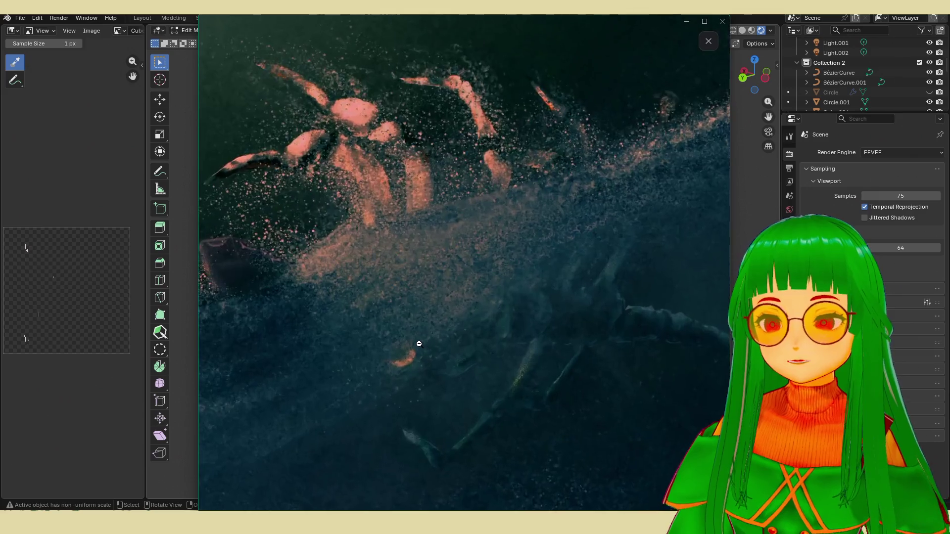
pyautogui.click(409, 340)
pyautogui.click(629, 161)
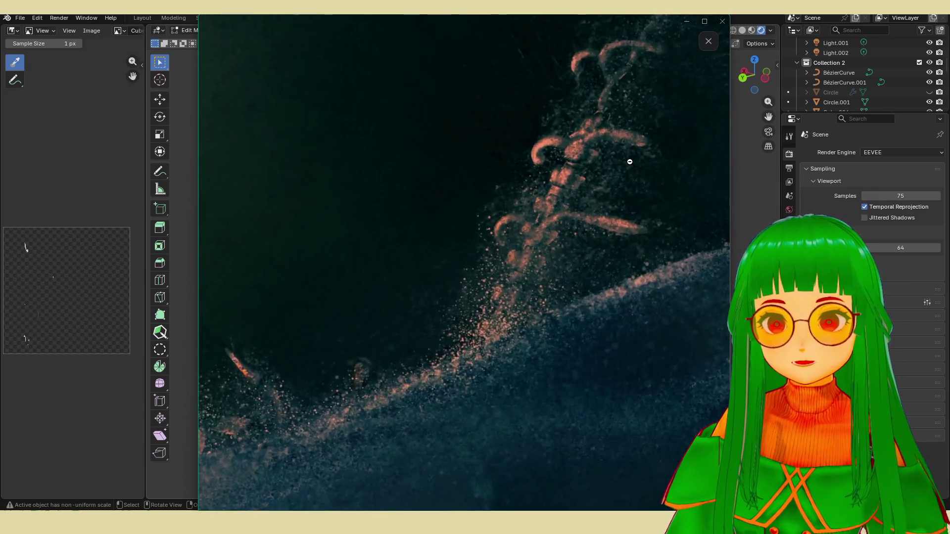
pyautogui.click(348, 386)
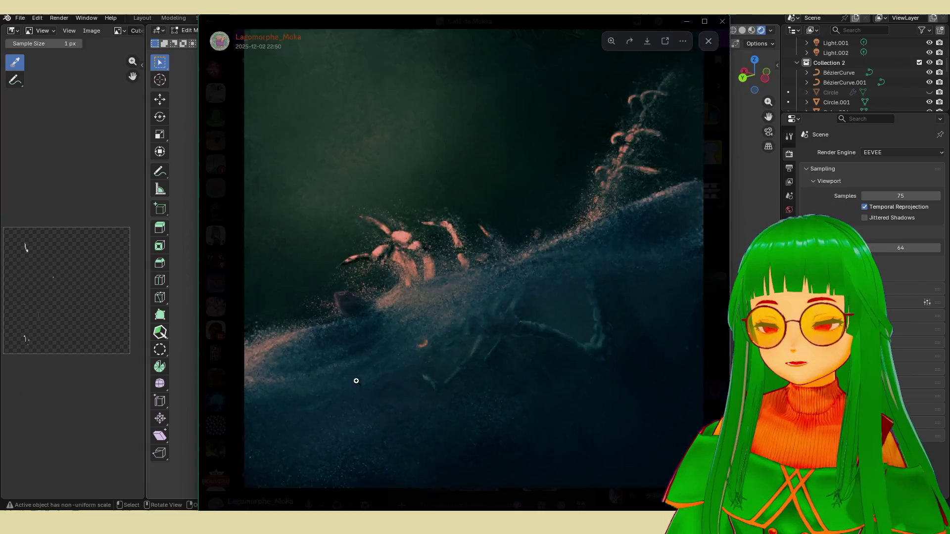
pyautogui.click(700, 342)
pyautogui.scroll(5, 530, 311)
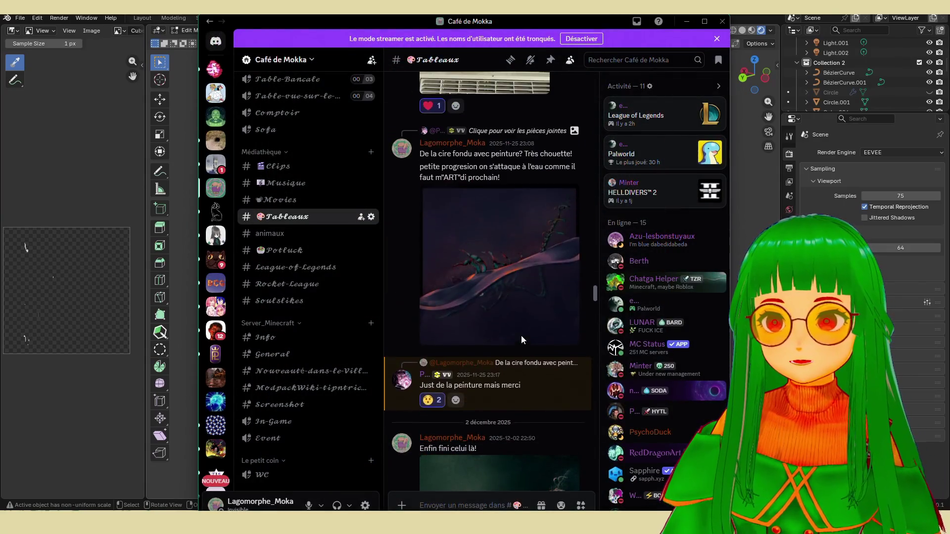
pyautogui.scroll(5, 521, 336)
pyautogui.scroll(5, 496, 349)
pyautogui.scroll(5, 489, 383)
pyautogui.scroll(5, 489, 379)
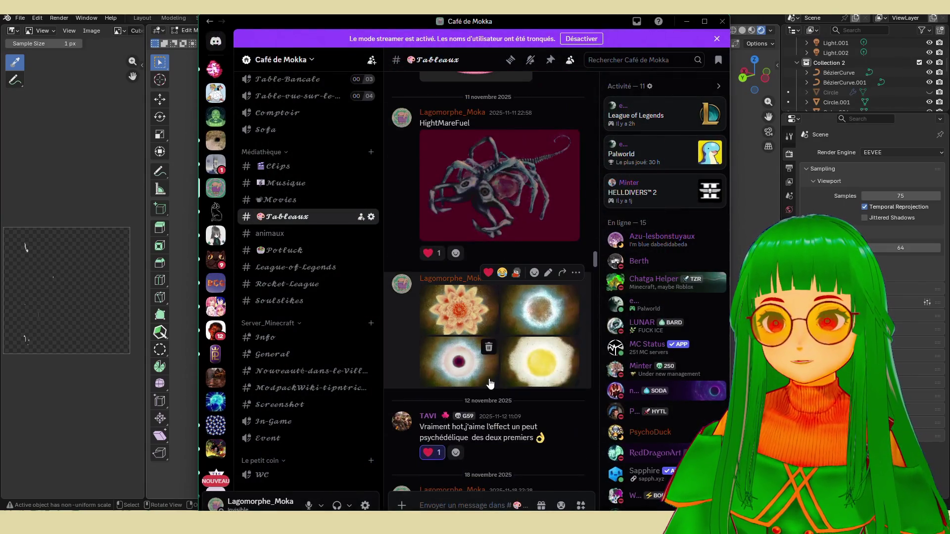
# Step: View the HightMareFuel creature painting full-size with a close-up of its eye
pyautogui.click(491, 192)
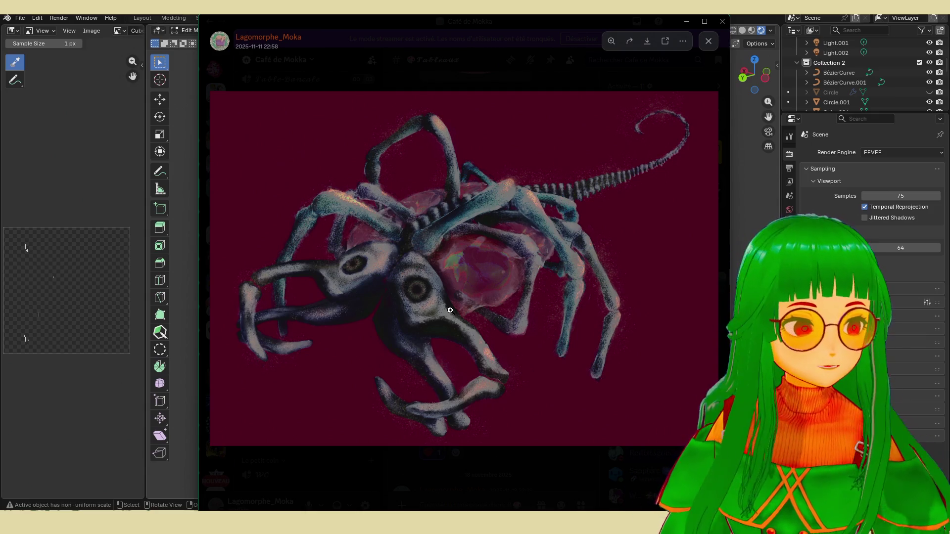
pyautogui.click(445, 296)
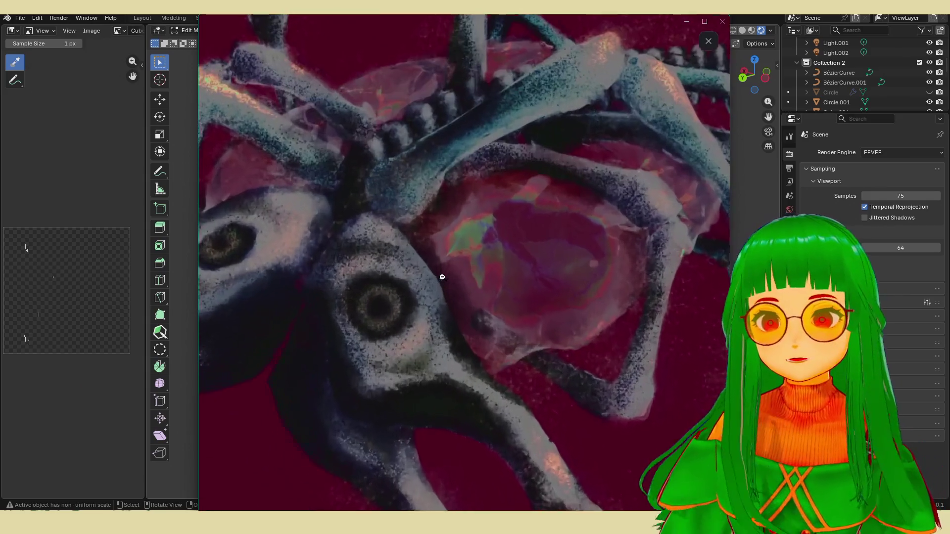
pyautogui.click(442, 272)
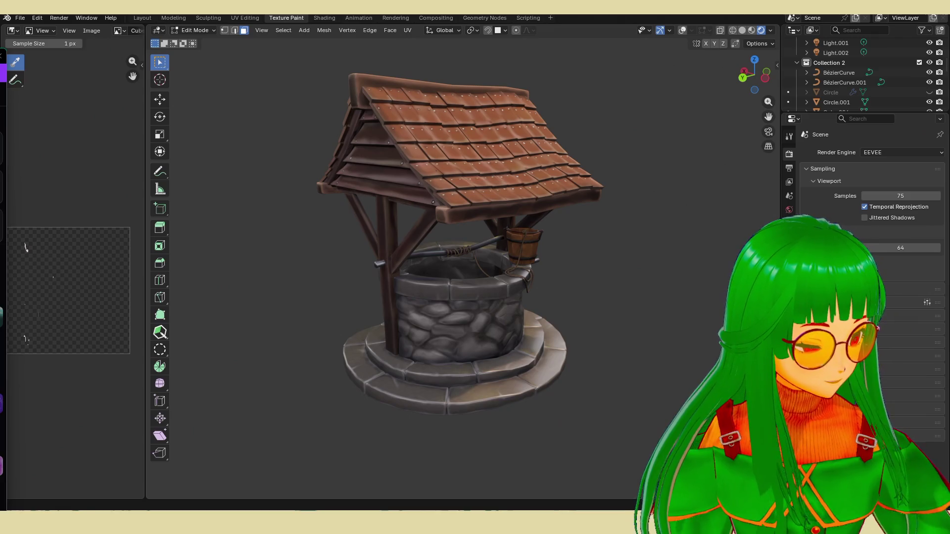
# Step: In Blender, load chouchou.blend from File > Open Recent, replacing the water well scene
pyautogui.press('shift')
pyautogui.click(19, 18)
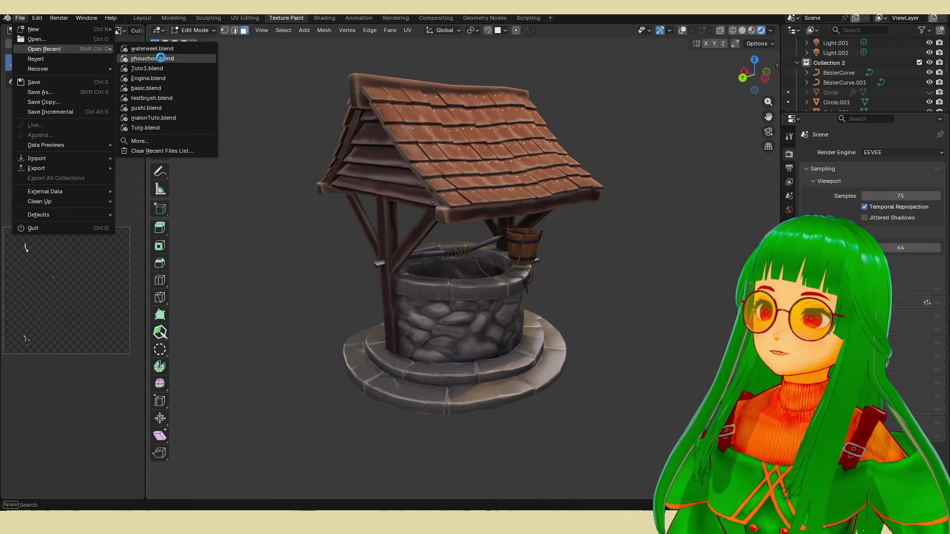
pyautogui.click(163, 59)
# Step: Switch the viewport to Material Preview and orbit around the painted locomotive and grey carriages
pyautogui.moveTo(507, 173); pyautogui.dragTo(651, 56, button='middle')
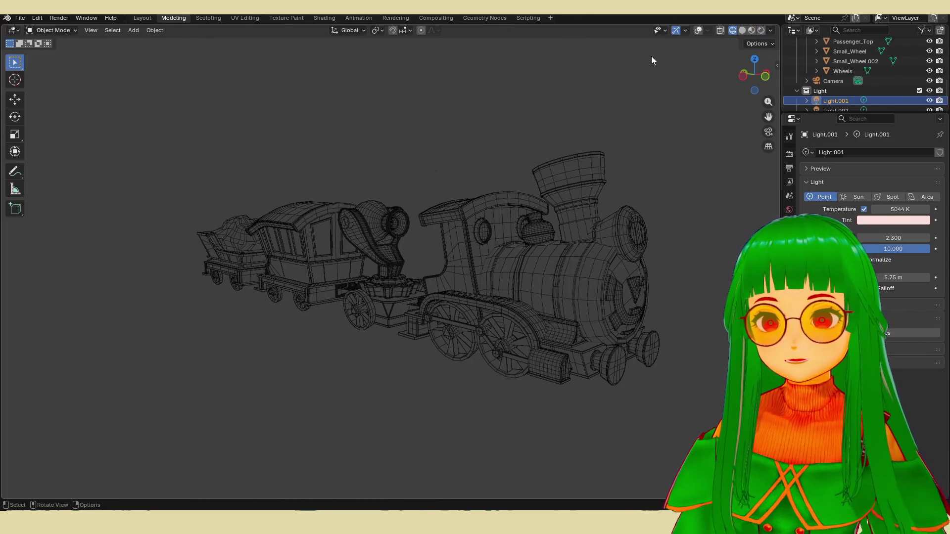
pyautogui.click(752, 32)
pyautogui.moveTo(642, 285); pyautogui.dragTo(689, 290, button='middle')
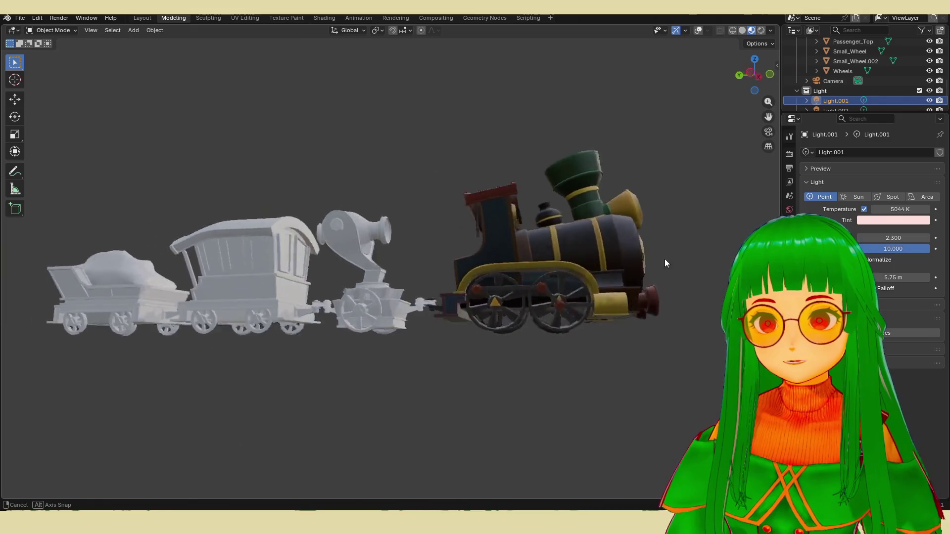
pyautogui.moveTo(689, 290); pyautogui.dragTo(632, 284, button='middle')
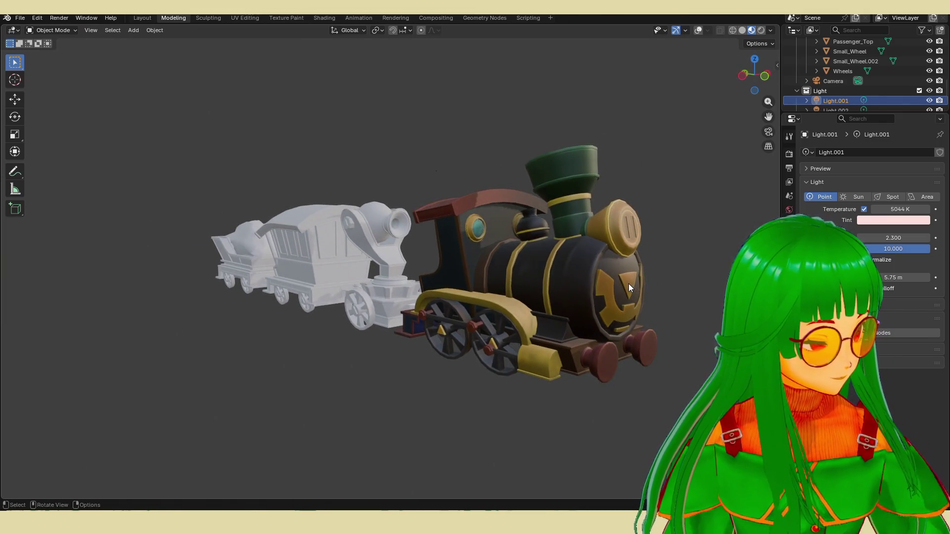
pyautogui.moveTo(623, 274); pyautogui.dragTo(614, 279, button='middle')
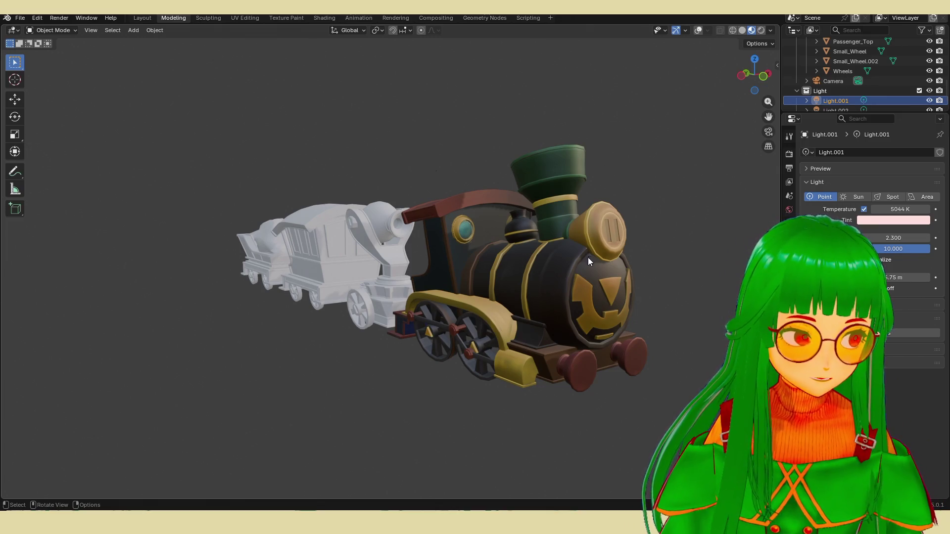
pyautogui.moveTo(577, 288); pyautogui.dragTo(582, 288, button='middle')
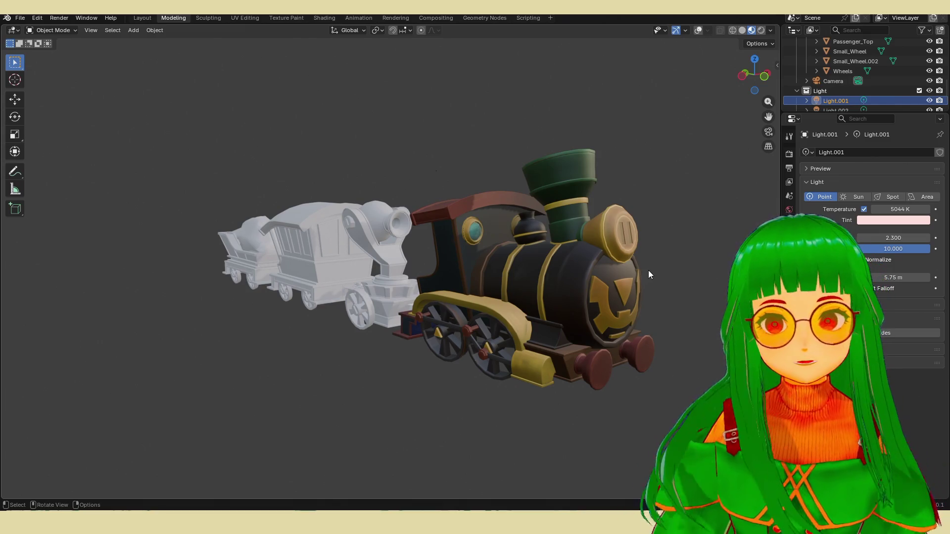
pyautogui.moveTo(648, 272); pyautogui.dragTo(644, 274, button='middle')
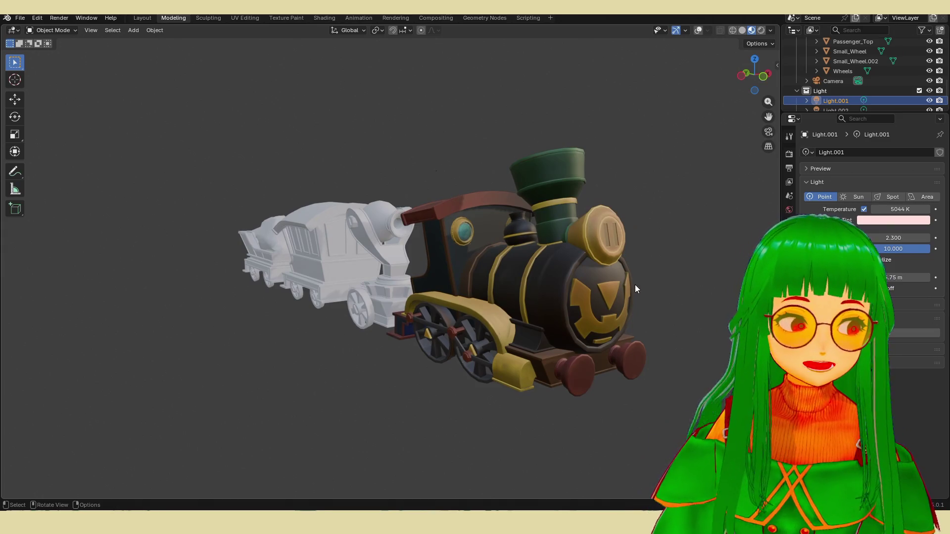
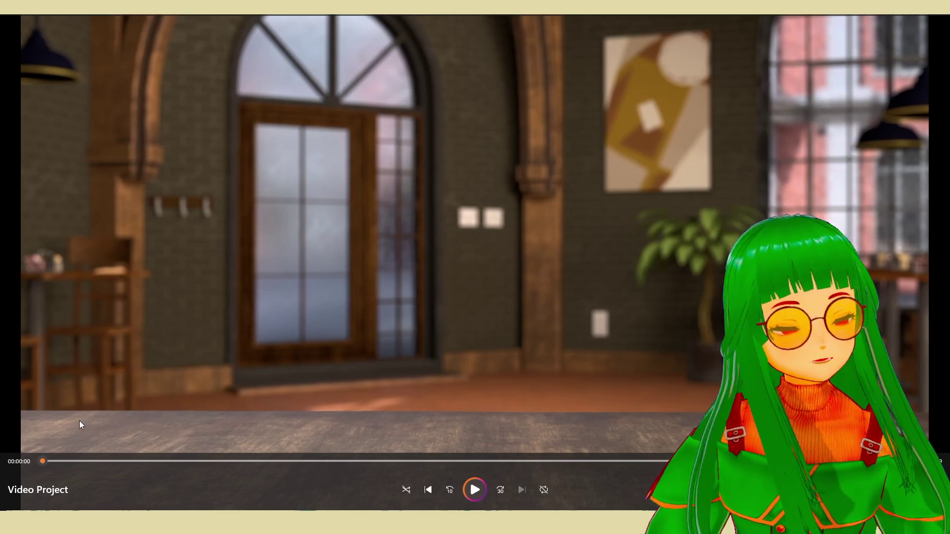
# Step: Scrub through the opening shots: the coffee cup, later scenes, and the doorway scene
pyautogui.moveTo(47, 462)
pyautogui.mouseDown()
pyautogui.moveTo(57, 466)
pyautogui.moveTo(46, 463)
pyautogui.mouseUp()
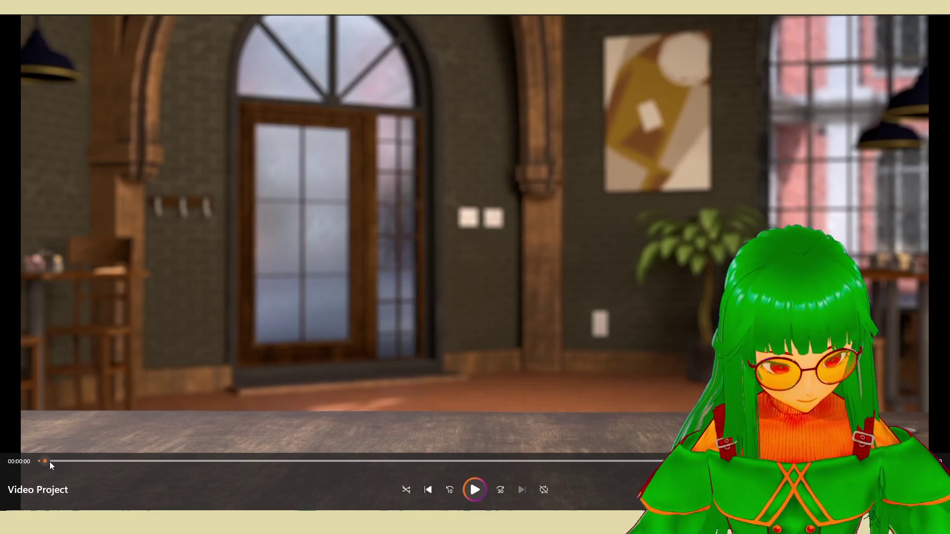
pyautogui.moveTo(50, 462); pyautogui.dragTo(62, 458)
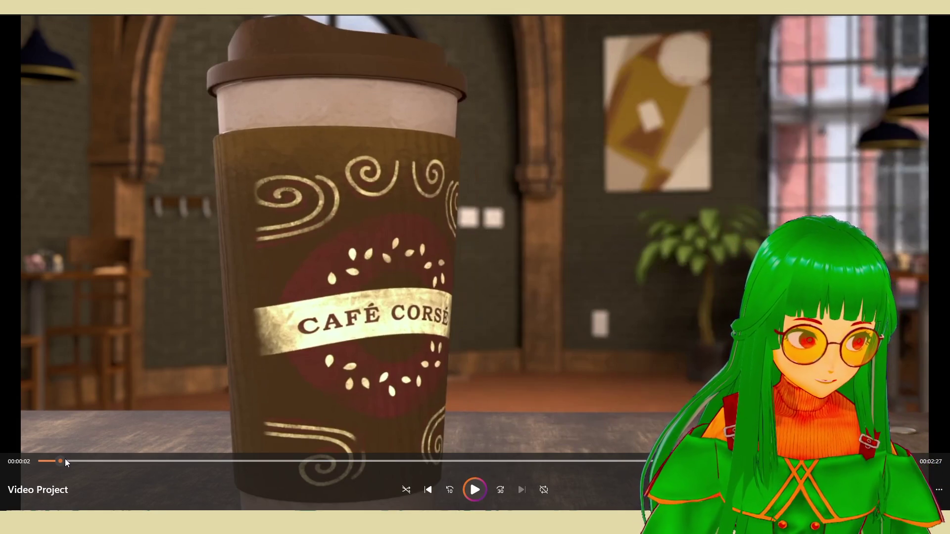
pyautogui.moveTo(64, 459); pyautogui.dragTo(66, 458)
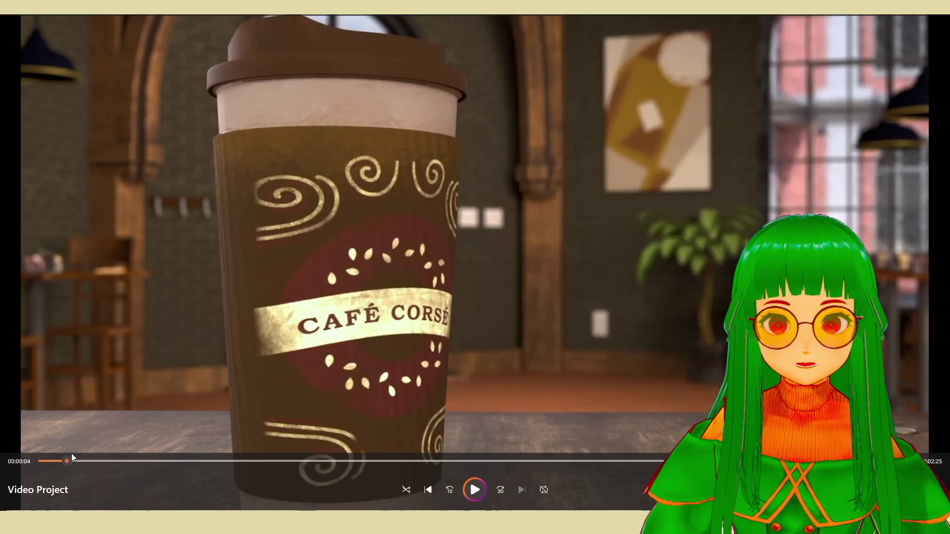
pyautogui.moveTo(75, 455)
pyautogui.mouseDown()
pyautogui.moveTo(110, 452)
pyautogui.moveTo(74, 460)
pyautogui.moveTo(85, 460)
pyautogui.mouseUp()
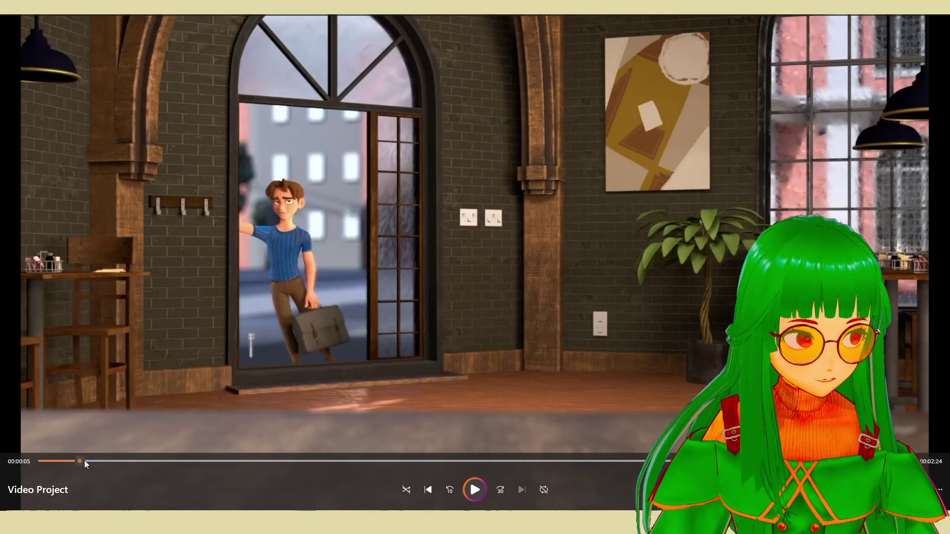
pyautogui.moveTo(81, 463); pyautogui.dragTo(85, 466)
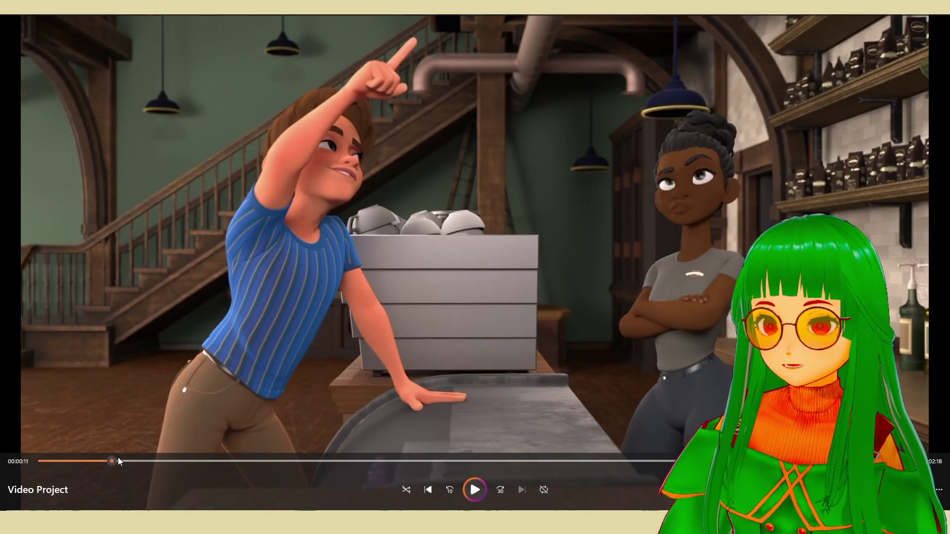
# Step: Skim forward through the pointing and café scenes to about 00:00:59
pyautogui.moveTo(108, 459); pyautogui.dragTo(120, 457)
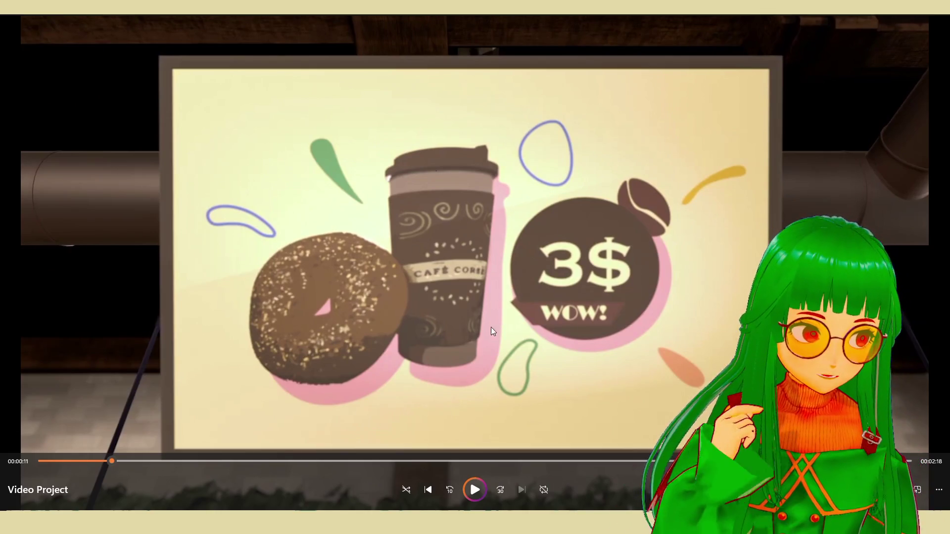
pyautogui.moveTo(145, 462)
pyautogui.mouseDown()
pyautogui.moveTo(263, 449)
pyautogui.moveTo(347, 459)
pyautogui.moveTo(416, 448)
pyautogui.mouseUp()
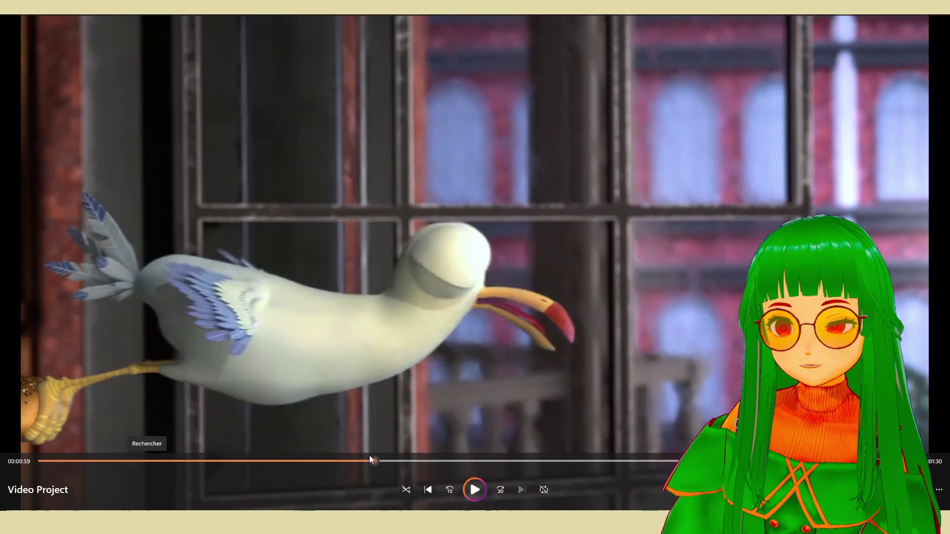
# Step: Scrub to the seagull with the donut around 00:01:10 and play the balcony fall scene to 00:01:18
pyautogui.moveTo(346, 460)
pyautogui.mouseDown()
pyautogui.moveTo(264, 459)
pyautogui.moveTo(364, 456)
pyautogui.mouseUp()
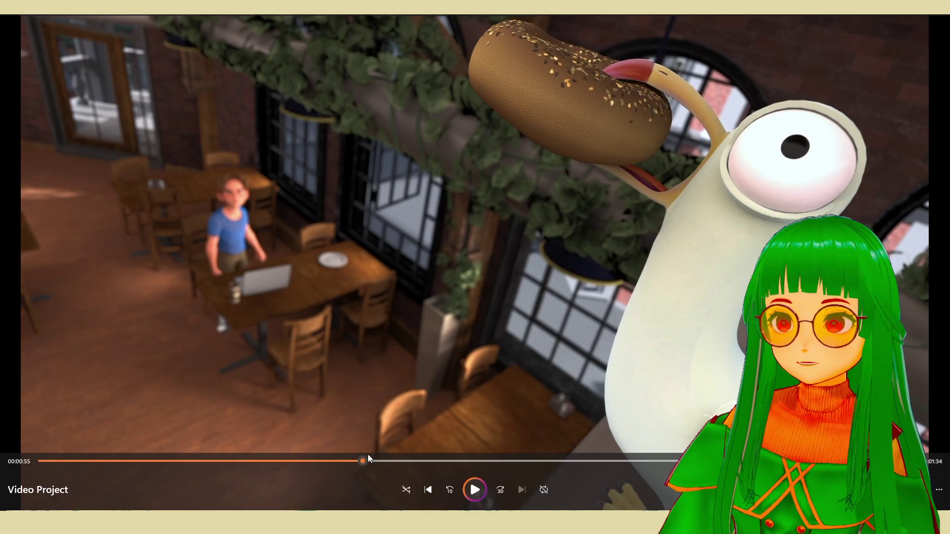
pyautogui.moveTo(404, 461); pyautogui.dragTo(457, 454)
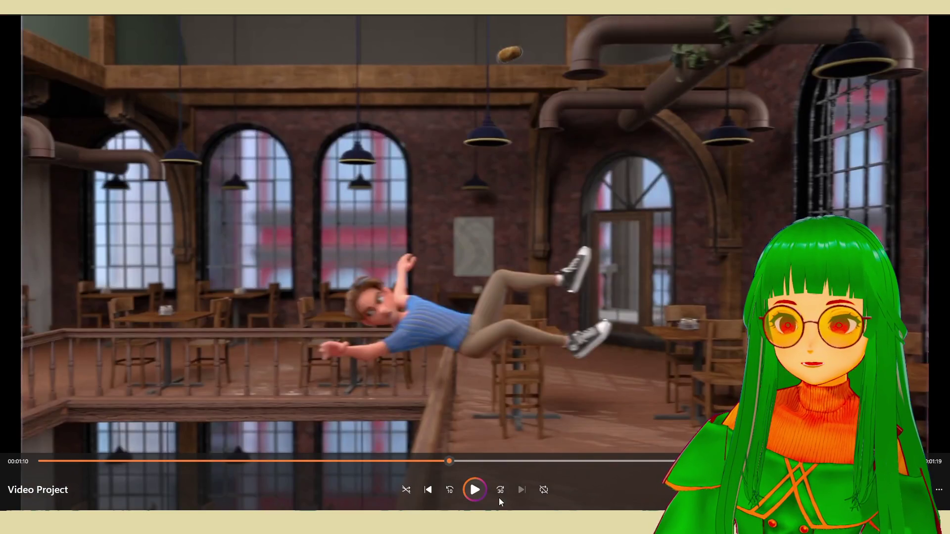
pyautogui.click(477, 496)
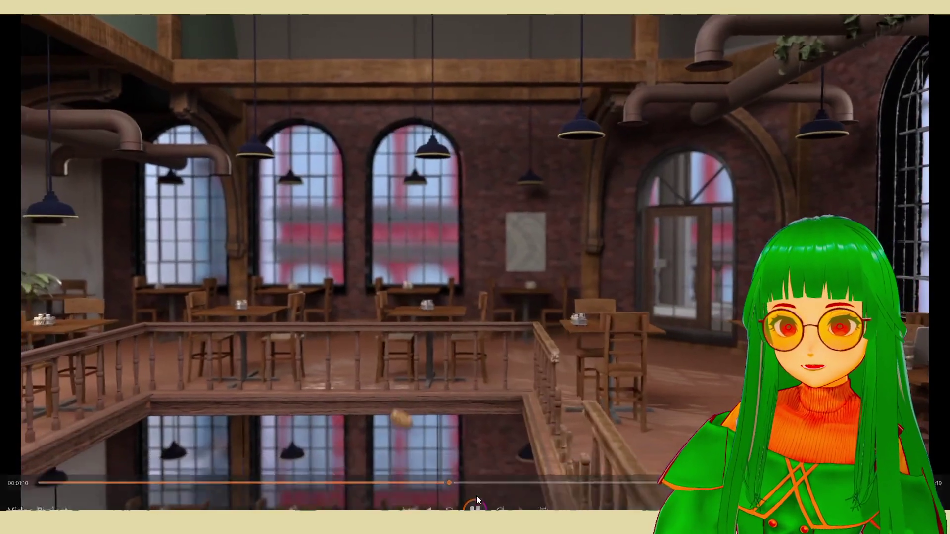
pyautogui.click(475, 495)
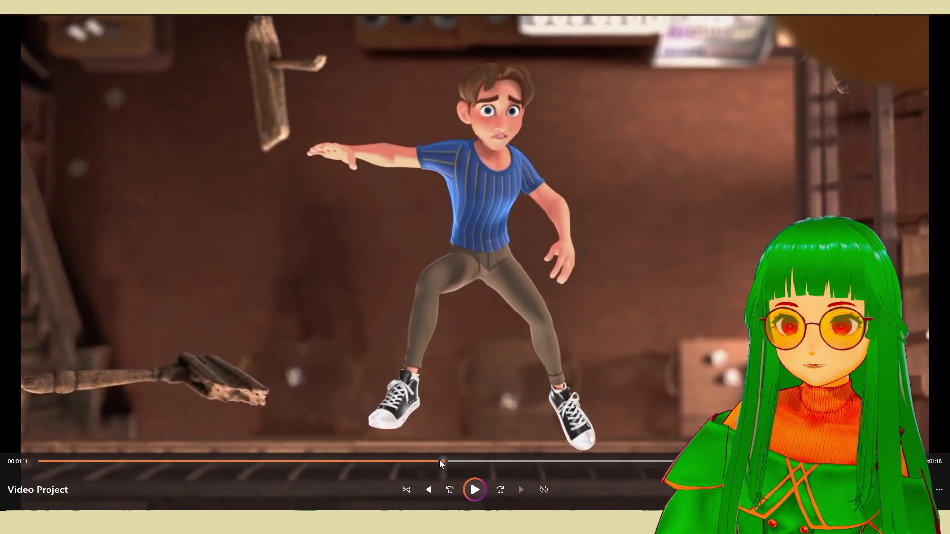
pyautogui.moveTo(440, 460); pyautogui.dragTo(452, 462)
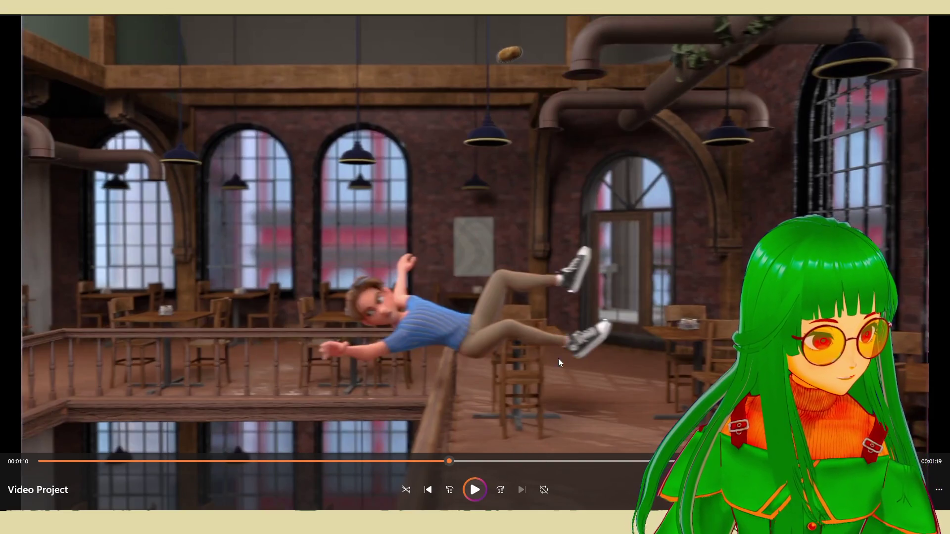
pyautogui.click(480, 491)
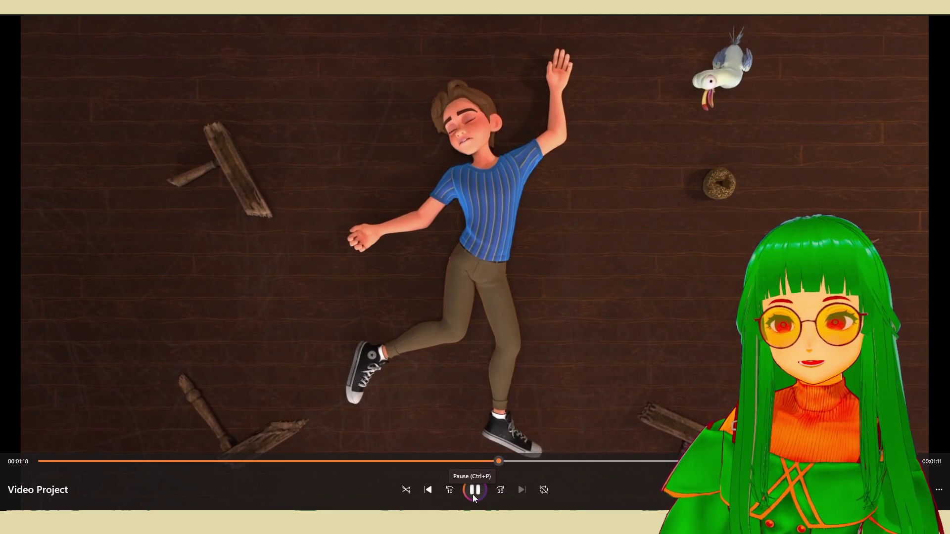
# Step: Jump ahead to about 00:01:35 and skim past the kitchen scene
pyautogui.click(473, 492)
pyautogui.click(573, 462)
pyautogui.click(595, 461)
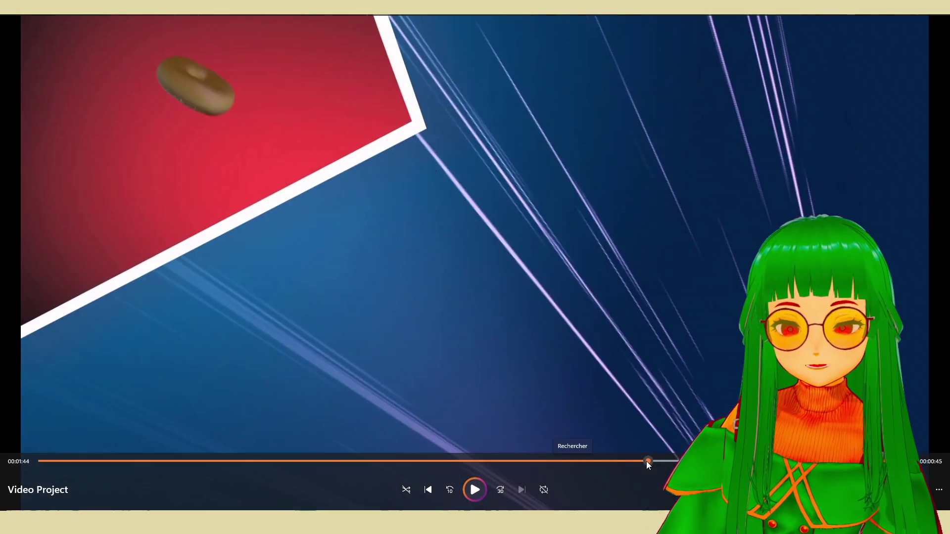
pyautogui.moveTo(596, 461); pyautogui.dragTo(677, 462)
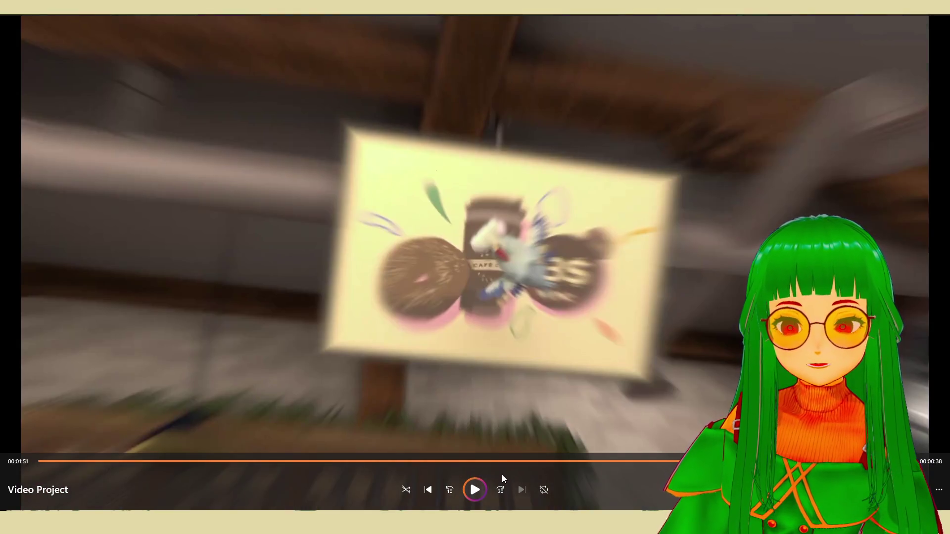
# Step: Briefly play the spinning poster shot, return to it, and play the goose scene
pyautogui.click(475, 490)
pyautogui.click(475, 490)
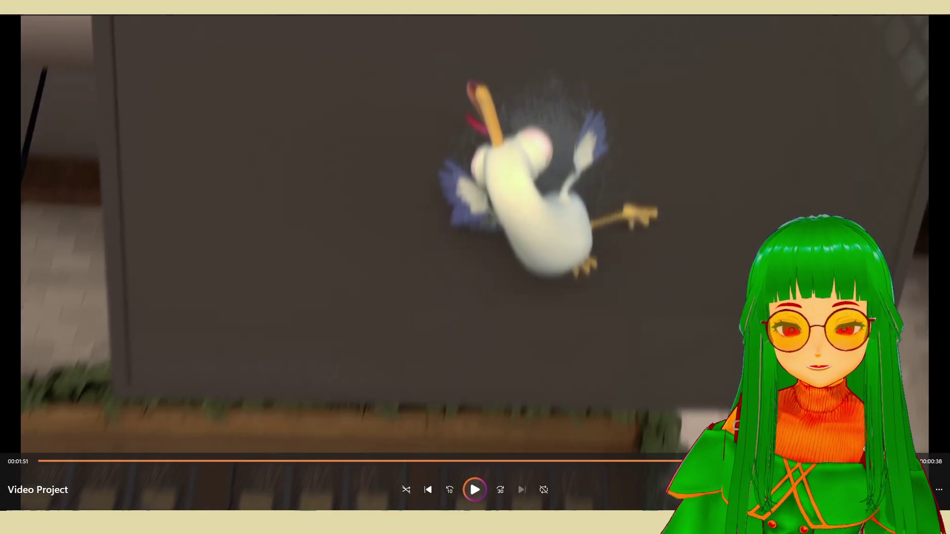
pyautogui.moveTo(682, 461); pyautogui.dragTo(677, 461)
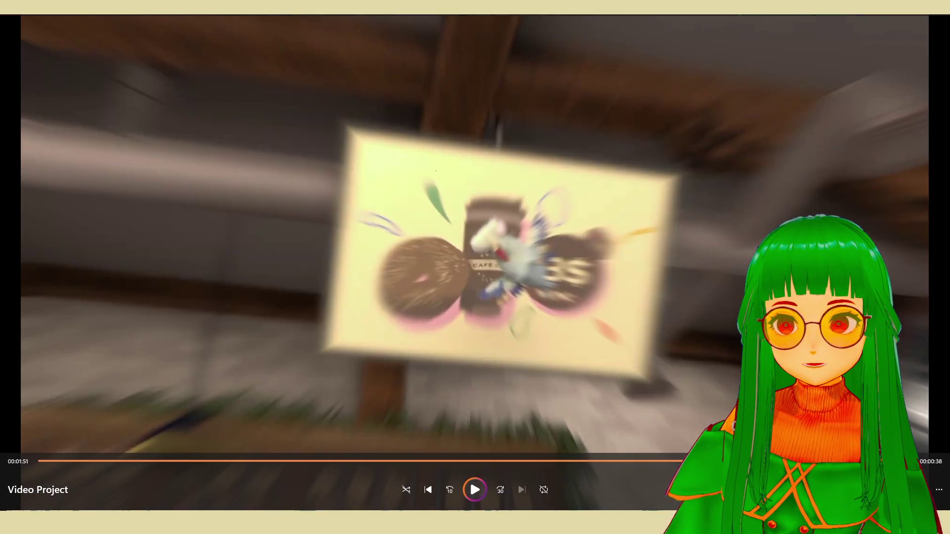
pyautogui.click(475, 490)
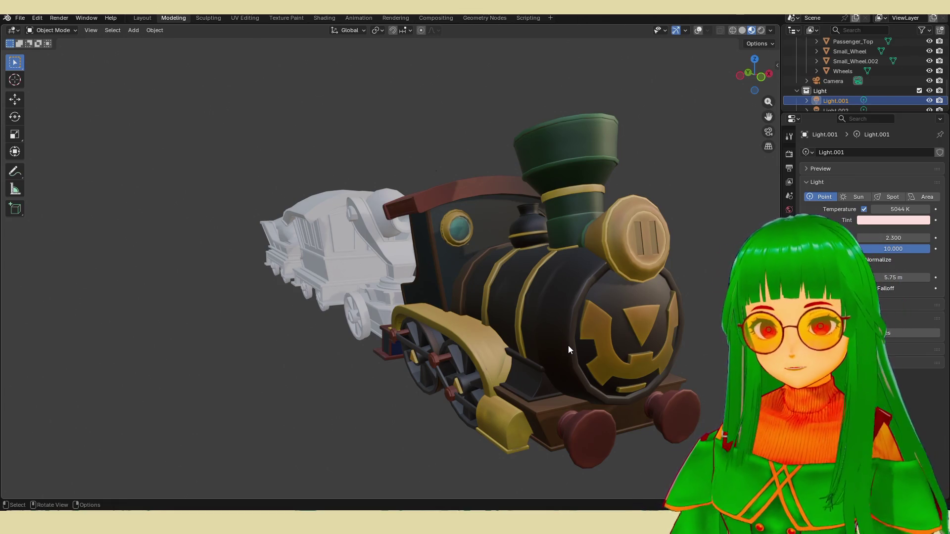
pyautogui.moveTo(568, 349); pyautogui.dragTo(590, 343, button='middle')
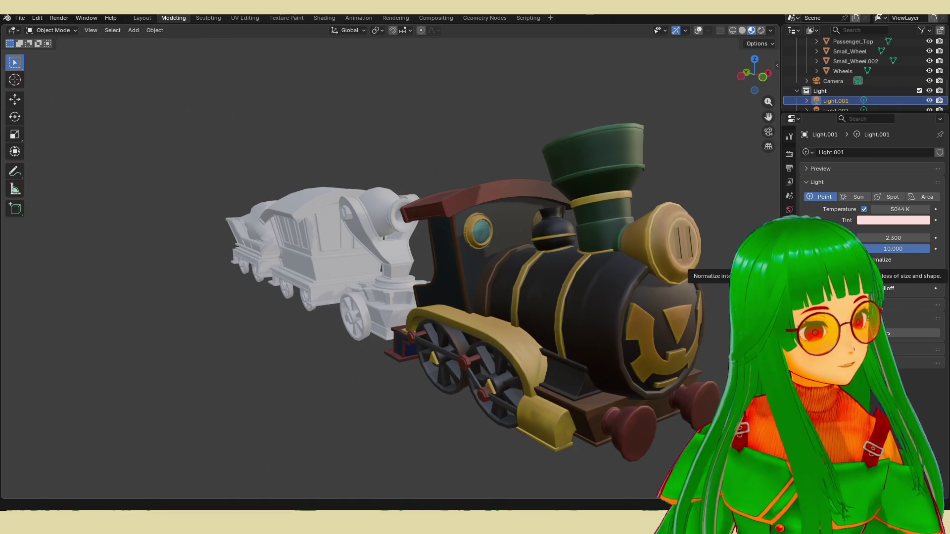
pyautogui.moveTo(616, 283); pyautogui.dragTo(630, 289, button='middle')
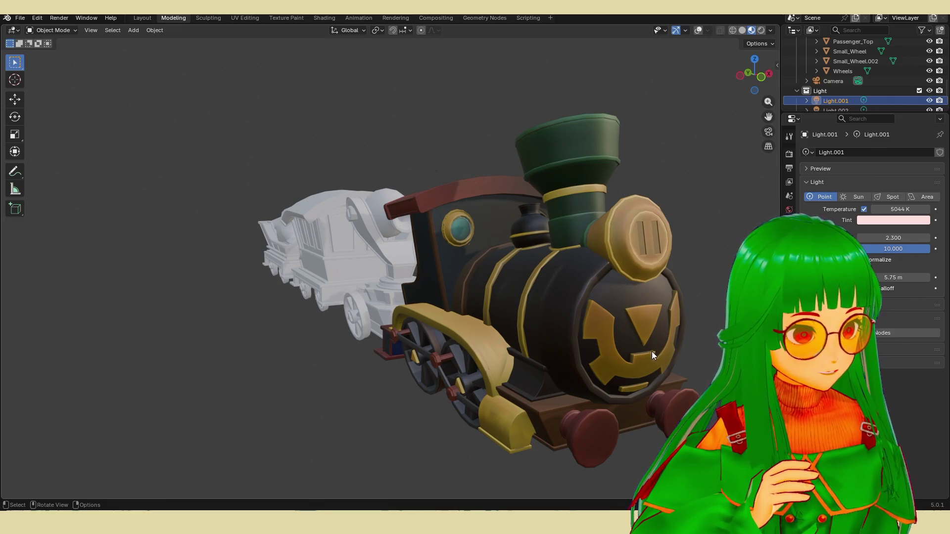
pyautogui.moveTo(656, 360); pyautogui.dragTo(654, 357, button='middle')
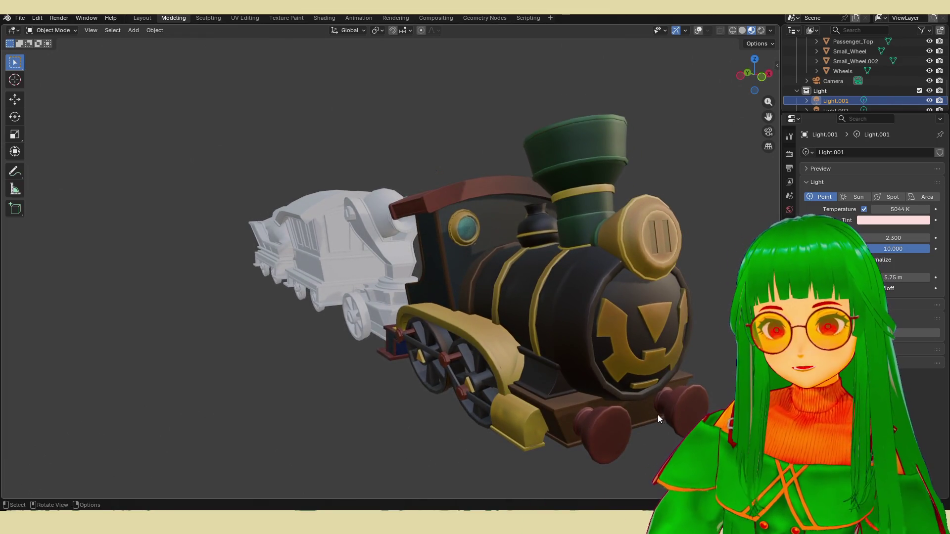
pyautogui.moveTo(550, 383); pyautogui.dragTo(553, 387, button='middle')
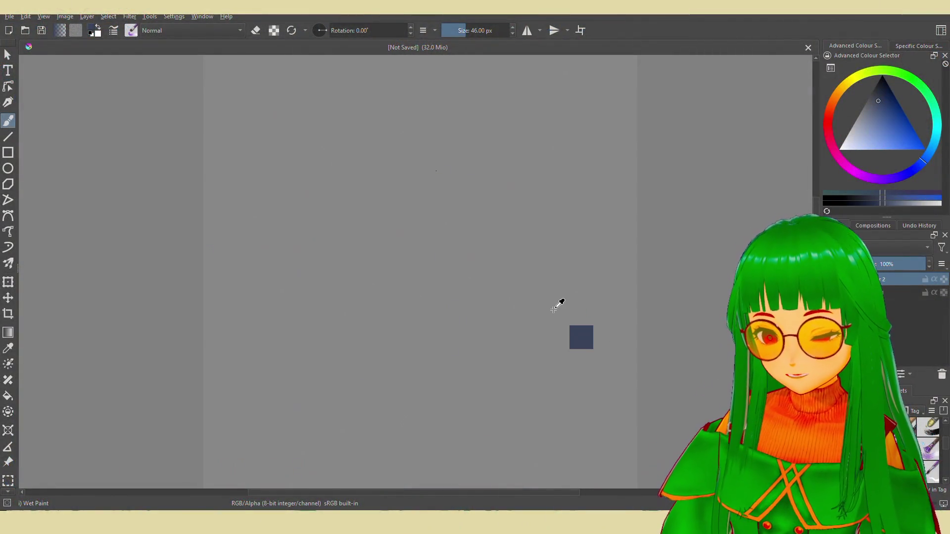
# Step: Drop the calendar image onto the canvas and paste it as an attached bitmap layer
pyautogui.moveTo(558, 303); pyautogui.dragTo(549, 314)
pyautogui.click(460, 288)
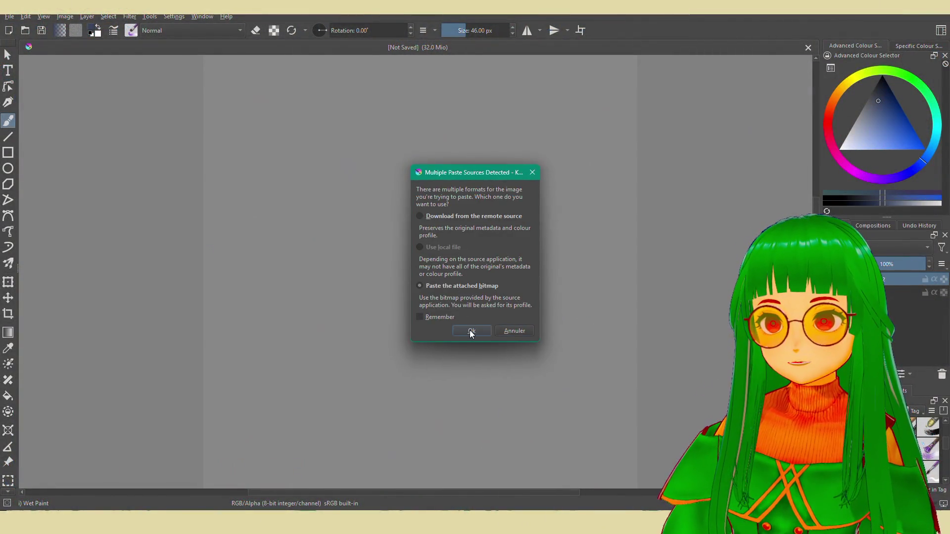
pyautogui.click(471, 331)
pyautogui.scroll(1, 487, 319)
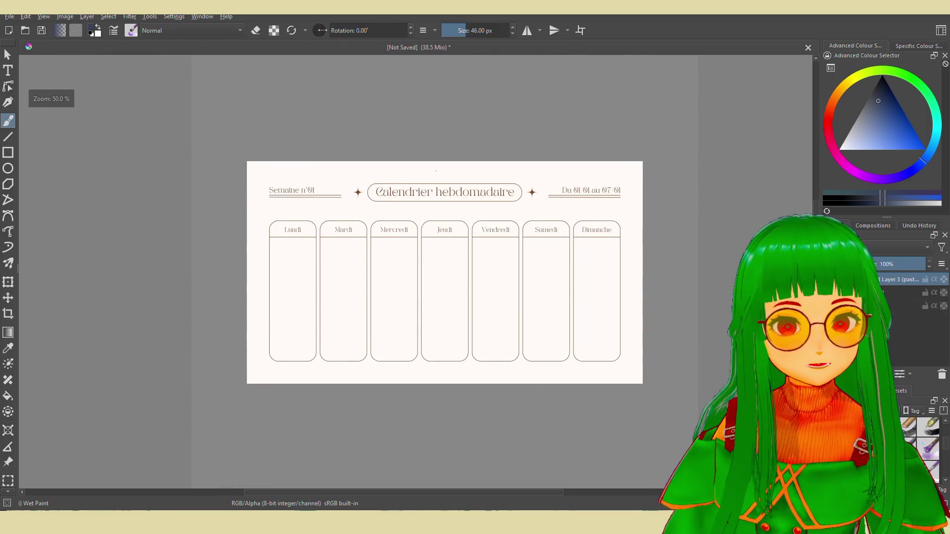
# Step: Centre the calendar, thin the brush considerably, and pick a red shade
pyautogui.moveTo(487, 318); pyautogui.dragTo(608, 347, button='middle')
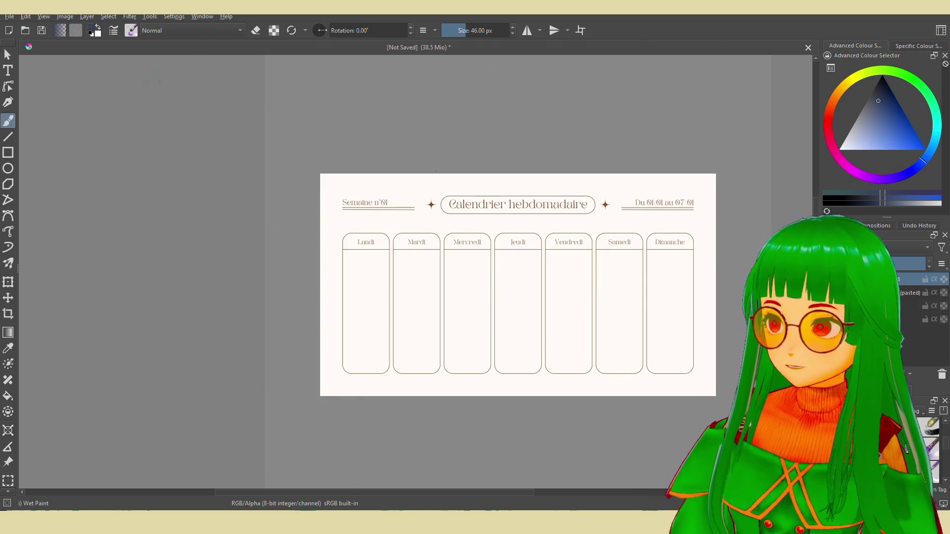
pyautogui.moveTo(476, 31); pyautogui.dragTo(447, 29)
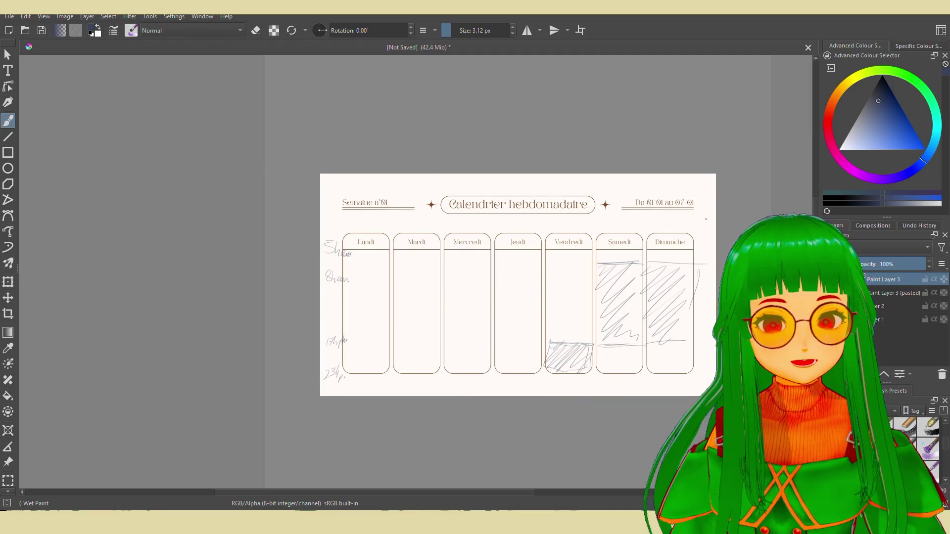
pyautogui.click(831, 119)
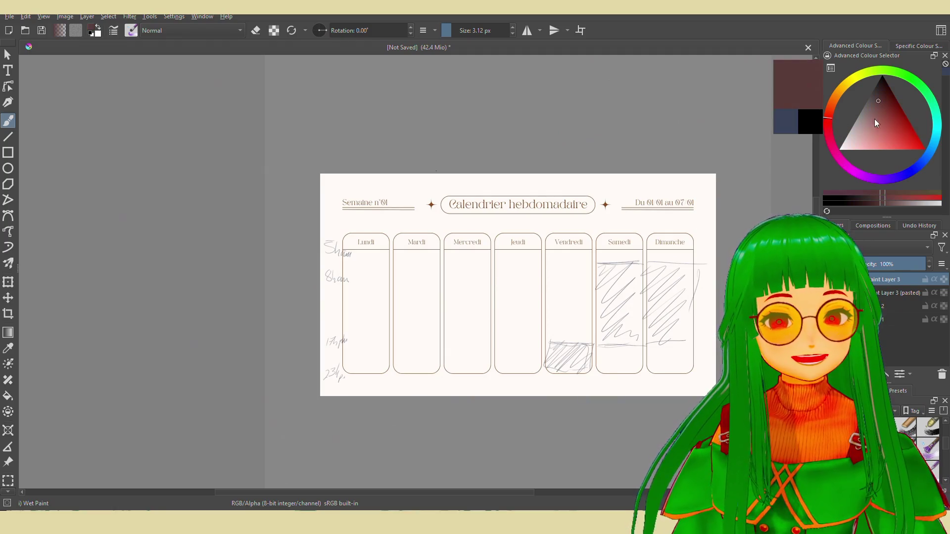
pyautogui.click(891, 120)
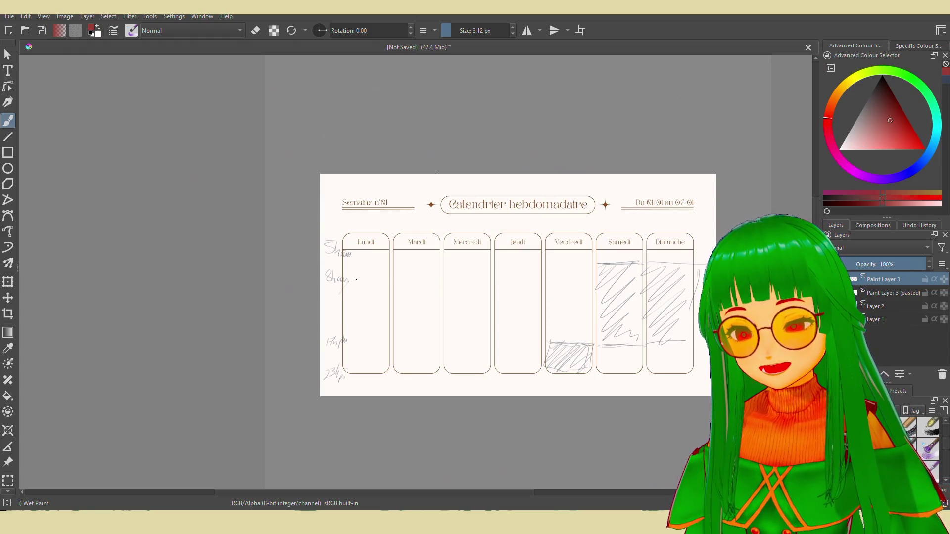
# Step: Hatch red time blocks in the Lundi, Mardi, Jeudi and upper Vendredi columns
pyautogui.moveTo(367, 281); pyautogui.dragTo(342, 310)
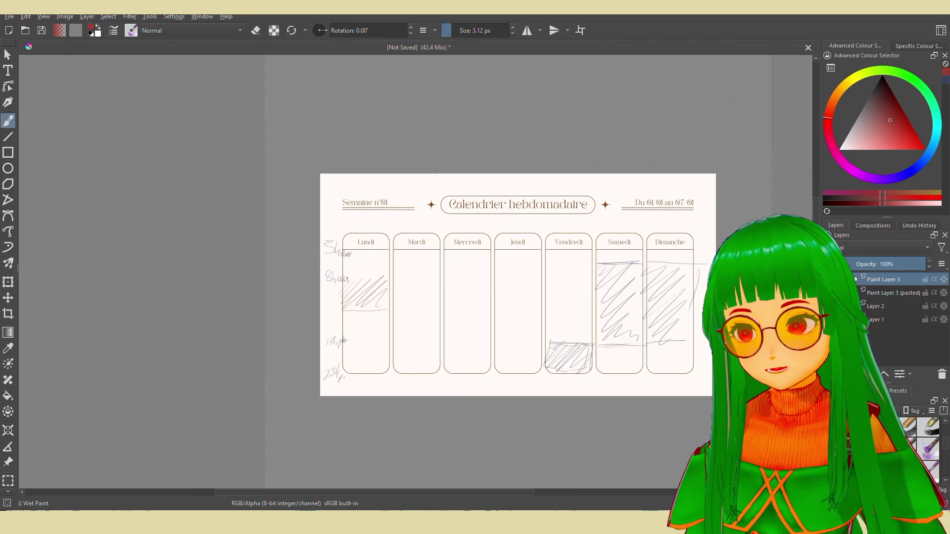
pyautogui.moveTo(391, 280)
pyautogui.mouseDown()
pyautogui.moveTo(440, 280)
pyautogui.moveTo(407, 323)
pyautogui.mouseUp()
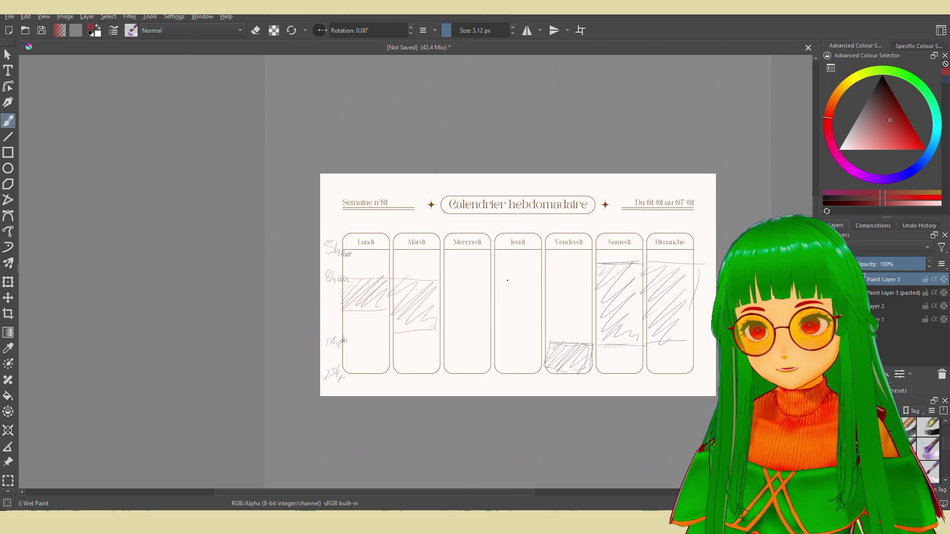
pyautogui.moveTo(496, 323); pyautogui.dragTo(534, 318)
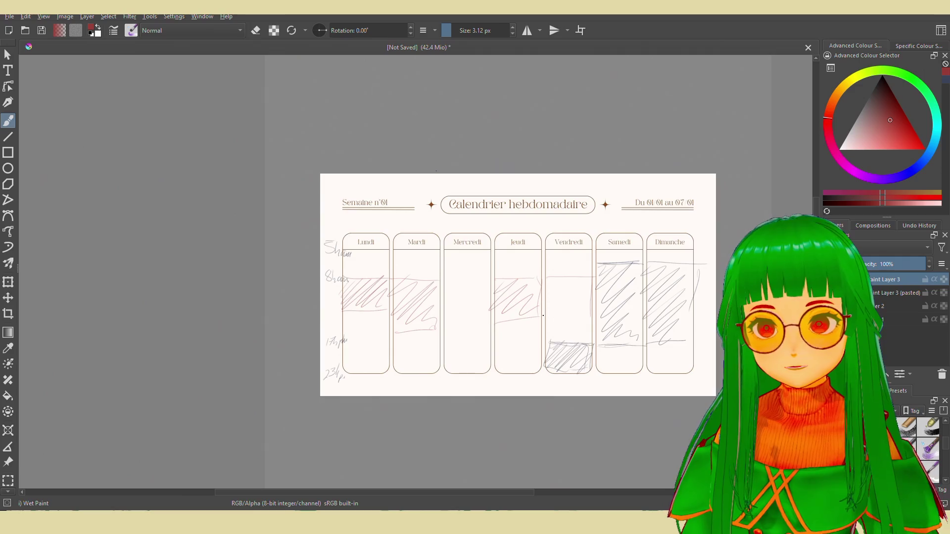
pyautogui.moveTo(574, 284); pyautogui.dragTo(588, 313)
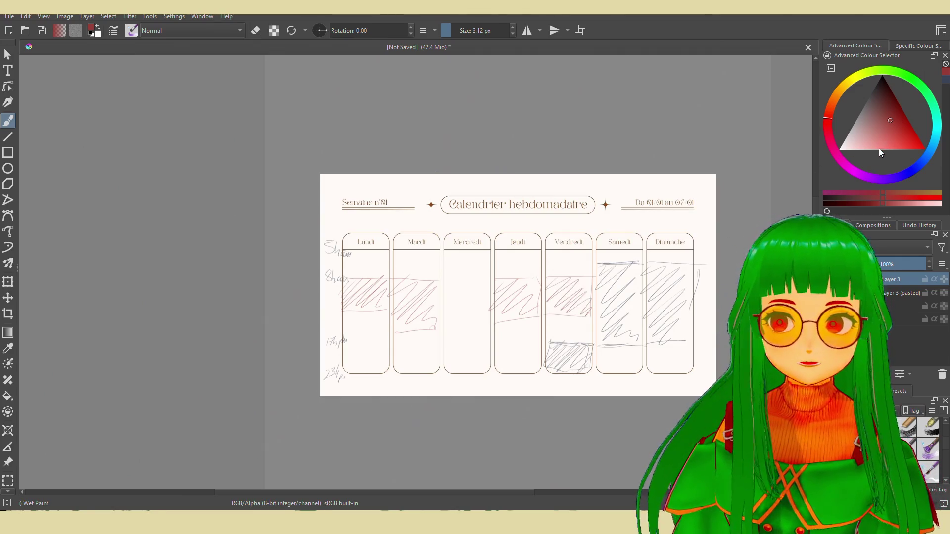
# Step: Switch to green and hatch blocks in the lower Jeudi and Lundi columns
pyautogui.click(926, 94)
pyautogui.click(893, 114)
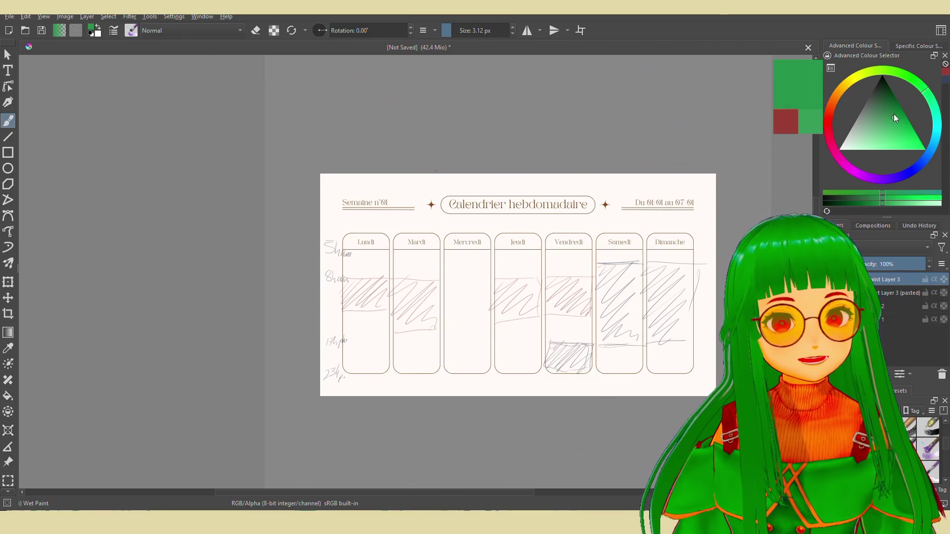
pyautogui.moveTo(510, 324)
pyautogui.mouseDown()
pyautogui.moveTo(536, 326)
pyautogui.moveTo(530, 351)
pyautogui.moveTo(523, 336)
pyautogui.moveTo(526, 343)
pyautogui.mouseUp()
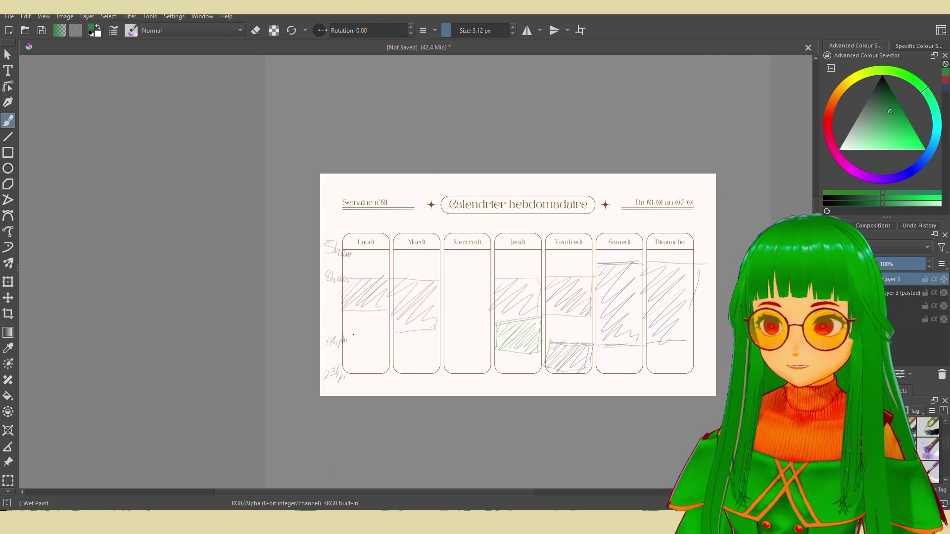
pyautogui.moveTo(344, 334)
pyautogui.mouseDown()
pyautogui.moveTo(387, 334)
pyautogui.moveTo(375, 329)
pyautogui.moveTo(390, 311)
pyautogui.mouseUp()
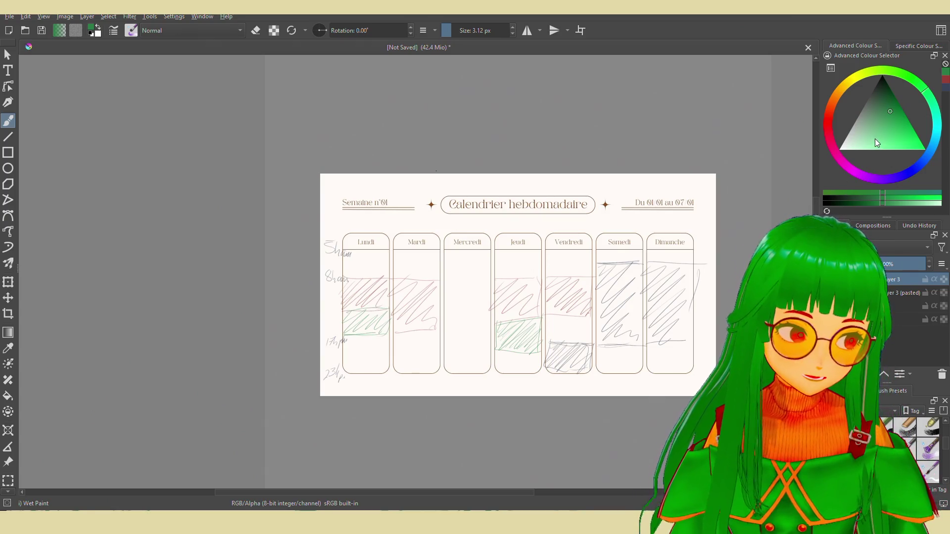
# Step: Try blue, settle on orange and hatch a light orange block in Vendredi, then pick teal
pyautogui.moveTo(899, 177); pyautogui.dragTo(910, 178)
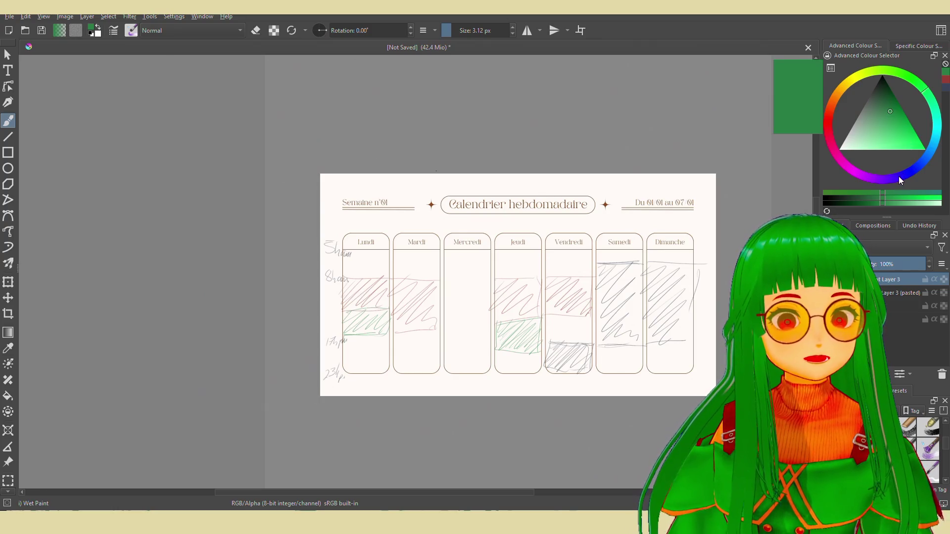
pyautogui.click(885, 137)
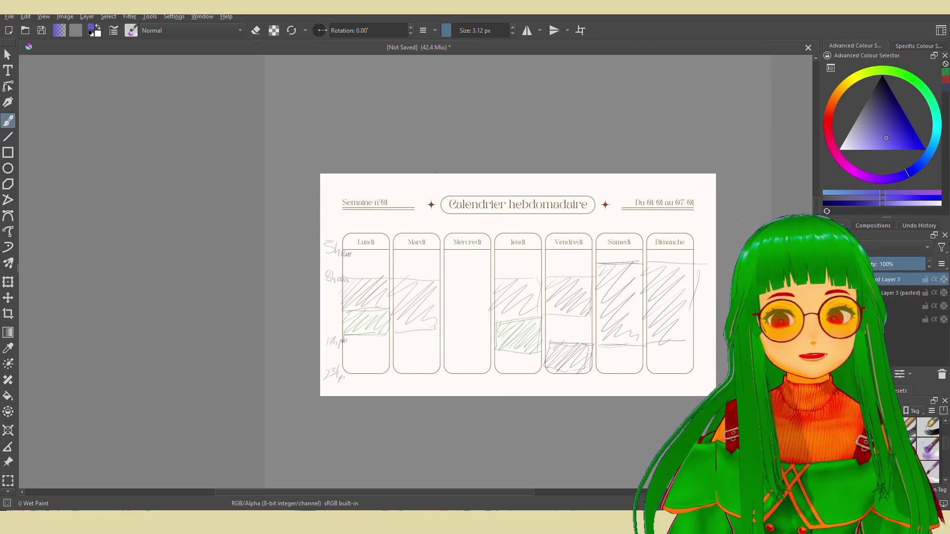
pyautogui.click(835, 95)
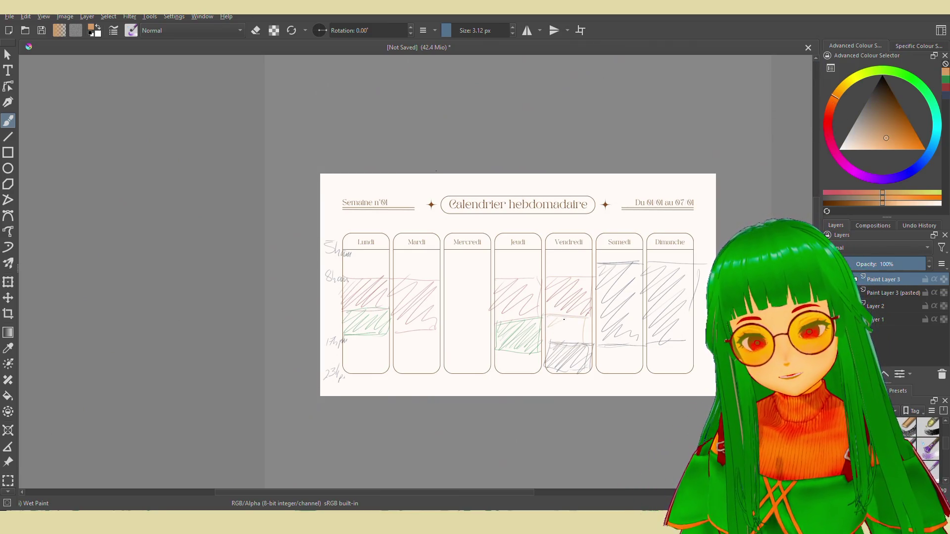
pyautogui.moveTo(548, 315)
pyautogui.mouseDown()
pyautogui.moveTo(559, 339)
pyautogui.moveTo(586, 342)
pyautogui.mouseUp()
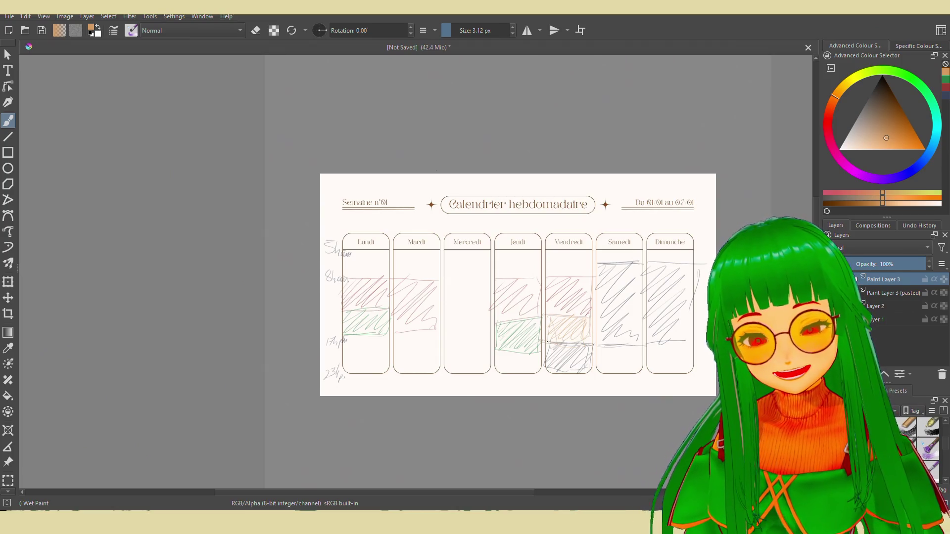
pyautogui.click(932, 113)
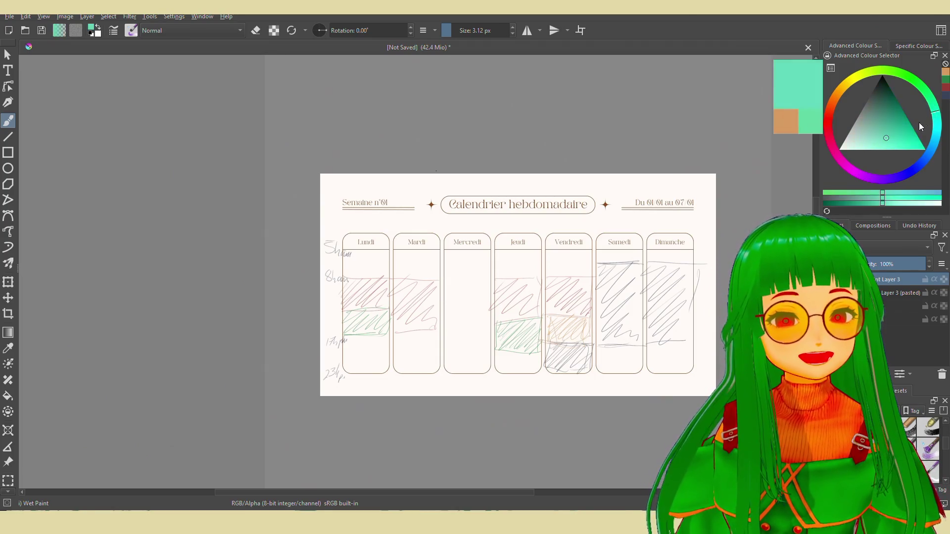
# Step: Hatch teal down Mercredi and across the bottoms of Mardi, Lundi and Samedi
pyautogui.moveTo(475, 275); pyautogui.dragTo(490, 277)
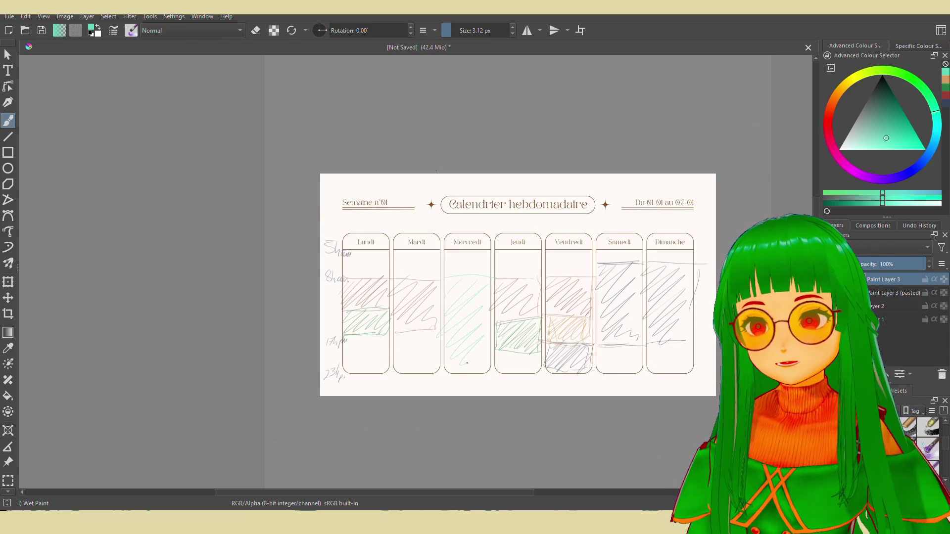
pyautogui.moveTo(467, 363); pyautogui.dragTo(494, 367)
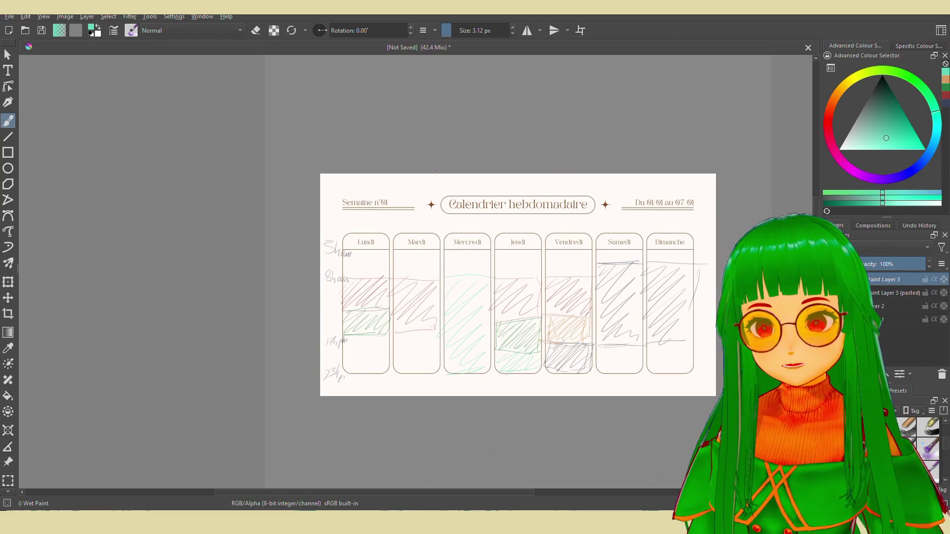
pyautogui.moveTo(397, 343); pyautogui.dragTo(412, 371)
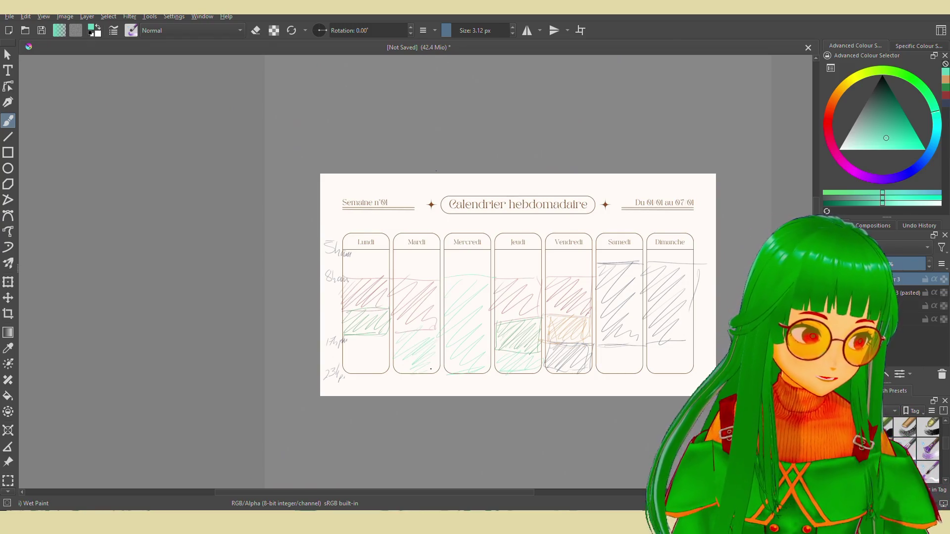
pyautogui.moveTo(386, 340)
pyautogui.mouseDown()
pyautogui.moveTo(369, 359)
pyautogui.moveTo(355, 349)
pyautogui.mouseUp()
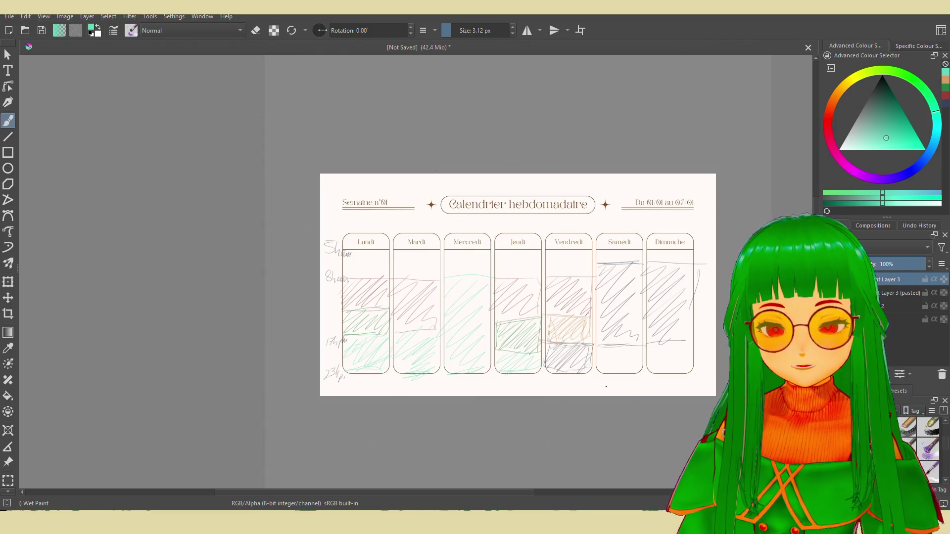
pyautogui.moveTo(622, 355); pyautogui.dragTo(618, 368)
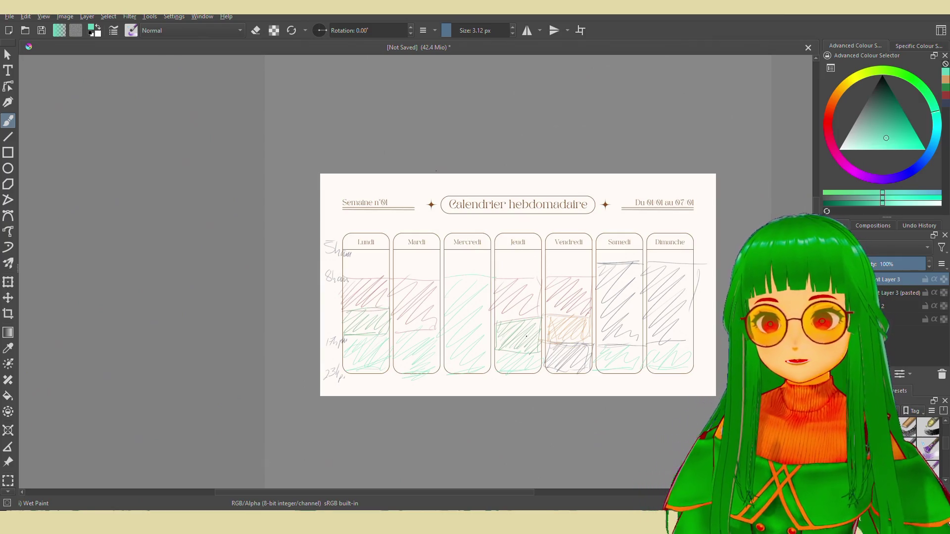
# Step: Shift the paint colour from lighter teal to a light yellow
pyautogui.click(875, 115)
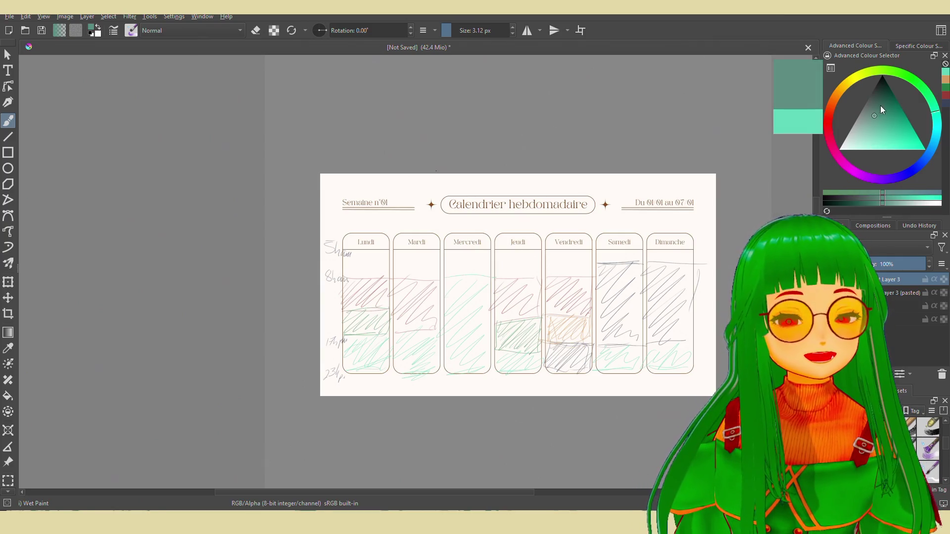
pyautogui.moveTo(863, 84); pyautogui.dragTo(853, 82)
pyautogui.click(880, 134)
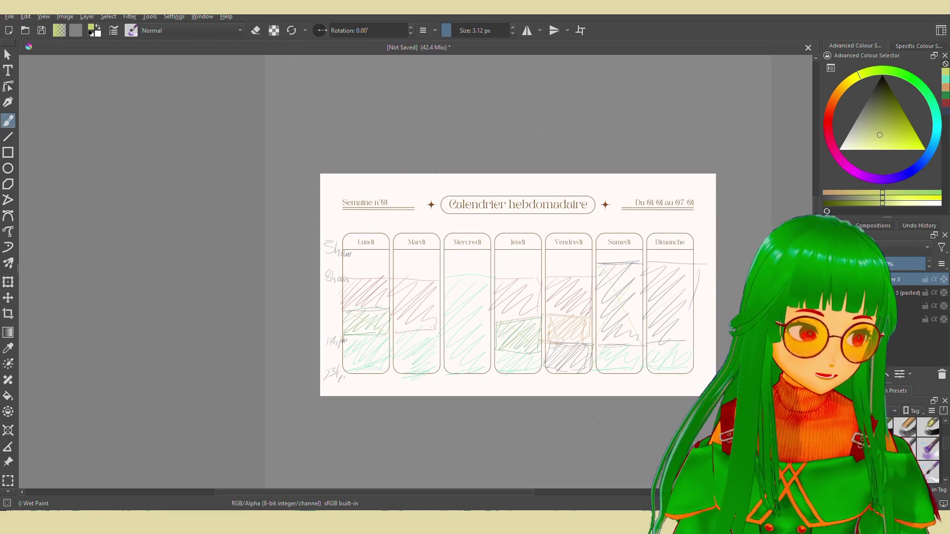
pyautogui.scroll(-1, 576, 325)
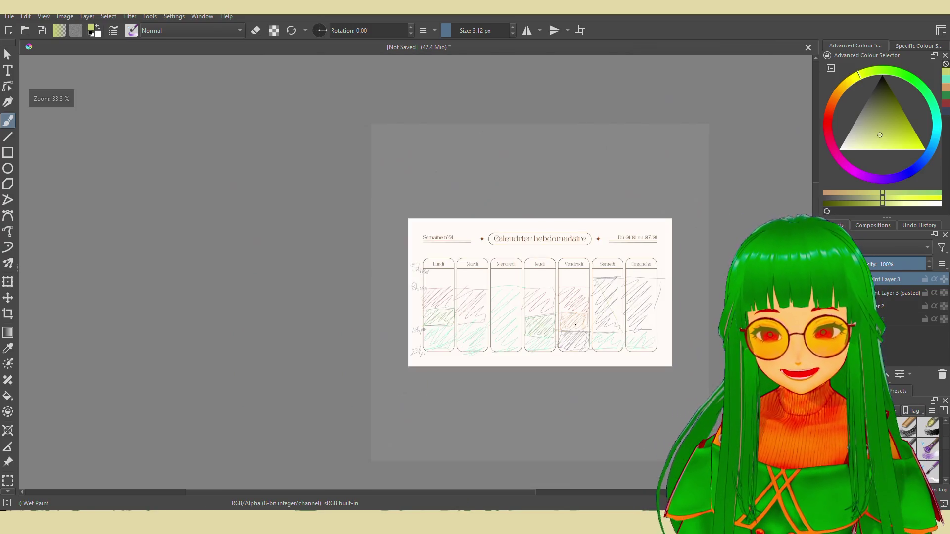
pyautogui.scroll(1, 704, 358)
pyautogui.moveTo(689, 357); pyautogui.dragTo(654, 380, button='middle')
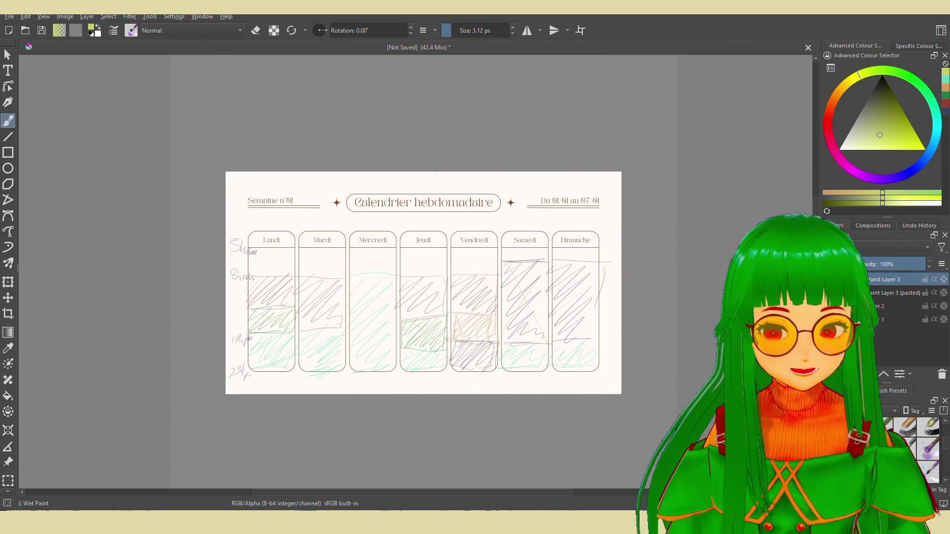
pyautogui.moveTo(589, 408); pyautogui.dragTo(610, 404, button='middle')
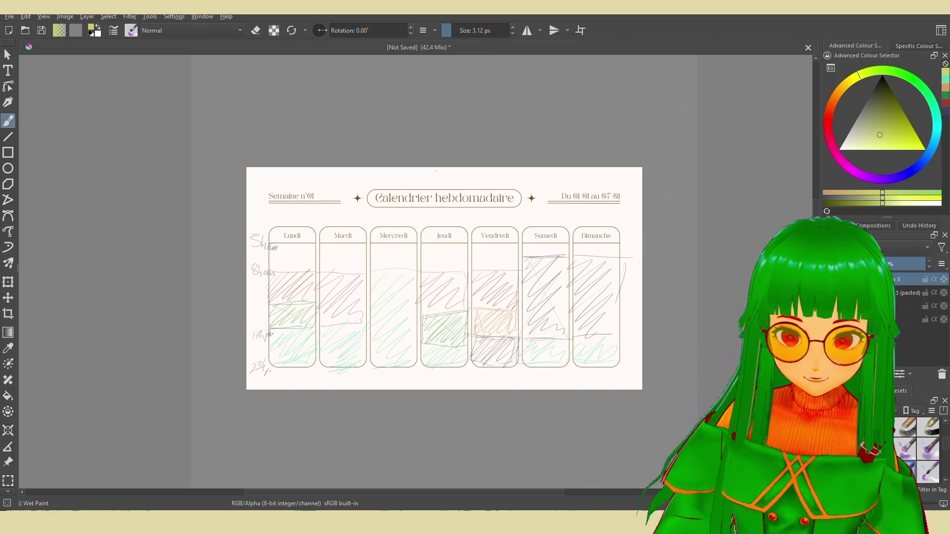
pyautogui.moveTo(594, 475); pyautogui.dragTo(608, 478, button='middle')
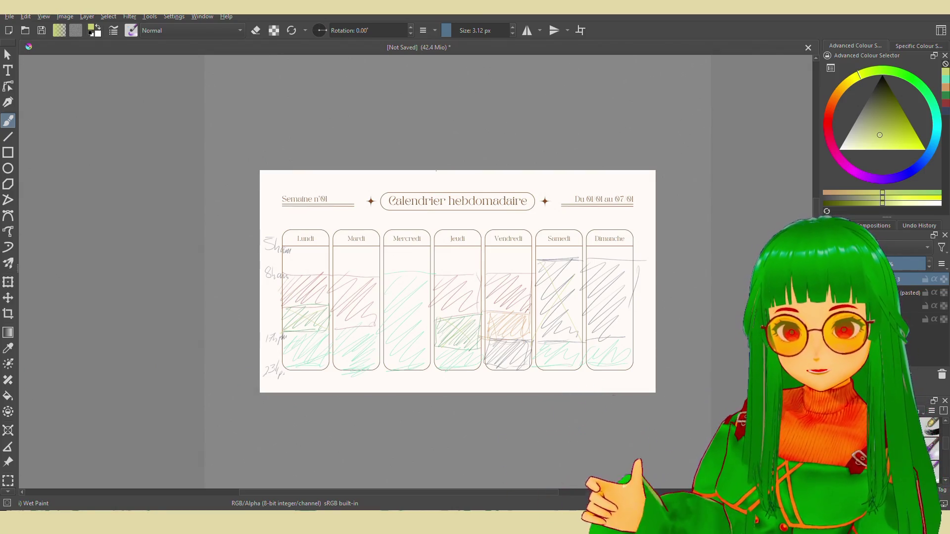
pyautogui.moveTo(521, 387); pyautogui.dragTo(544, 389, button='middle')
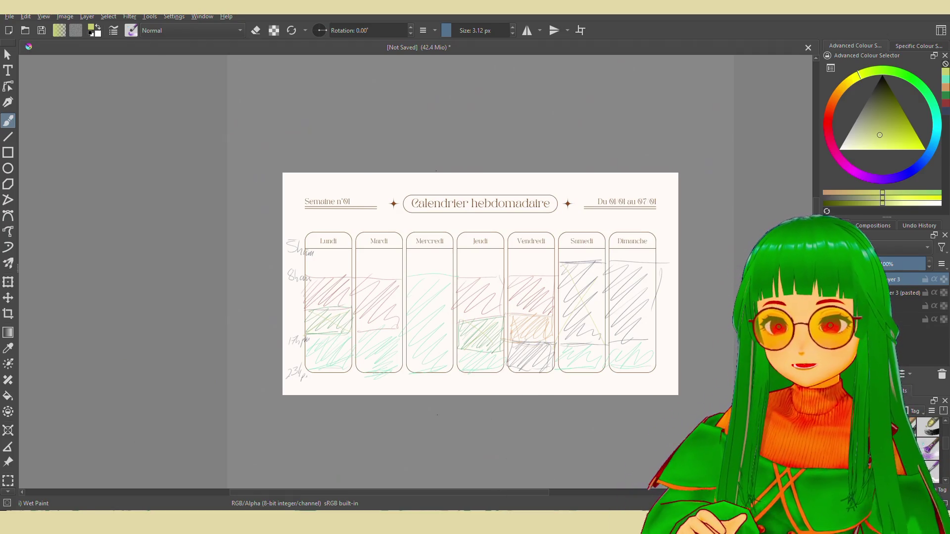
pyautogui.moveTo(456, 388); pyautogui.dragTo(448, 390, button='middle')
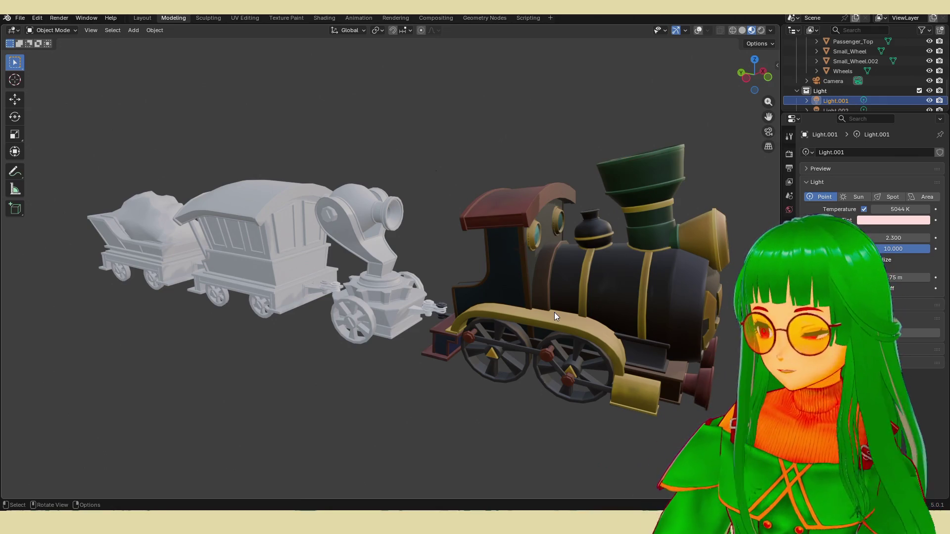
pyautogui.moveTo(554, 312); pyautogui.dragTo(516, 311, button='middle')
pyautogui.scroll(3, 516, 311)
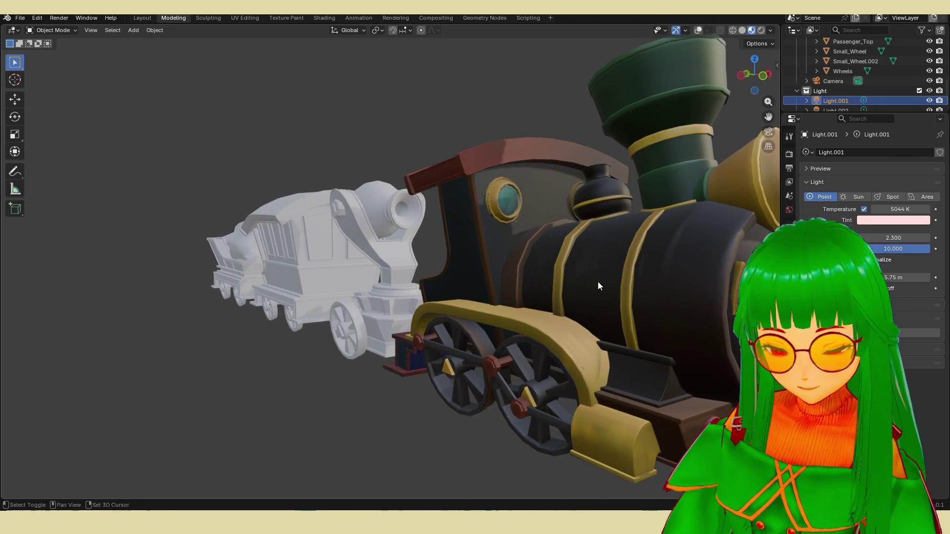
pyautogui.moveTo(598, 285); pyautogui.dragTo(453, 283, button='middle')
pyautogui.scroll(-2, 453, 284)
pyautogui.scroll(-1, 466, 286)
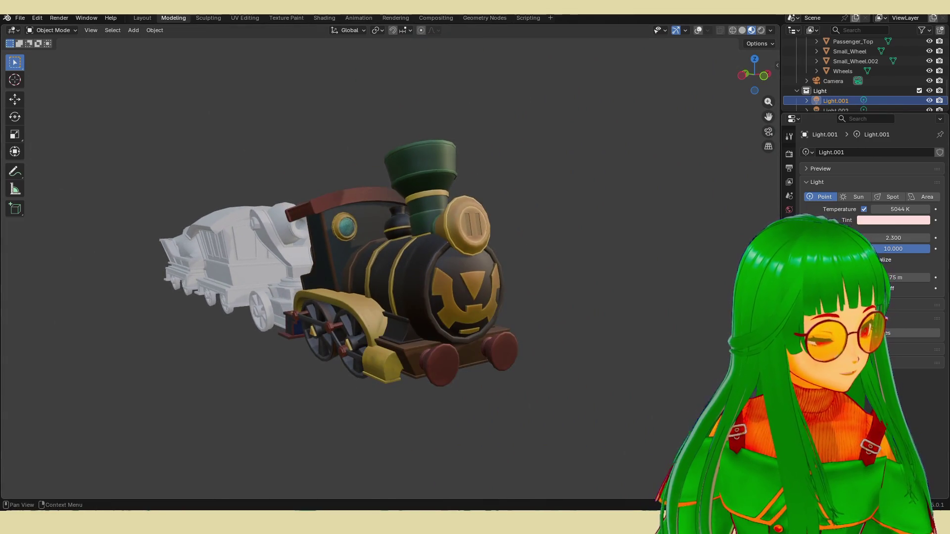